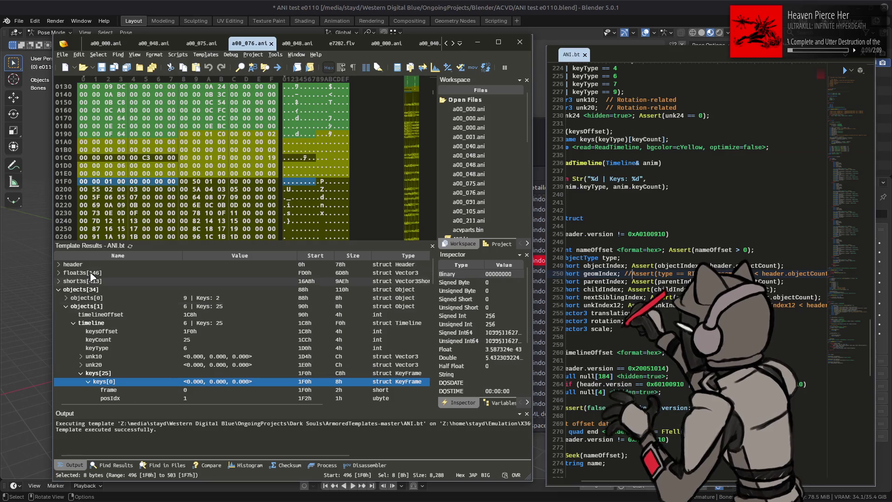
Check objects[1] in a00_000.ani, switch through a00_076.ani, and view a00_075.ani's object key counts.
scroll(98, 279, "down", 3)
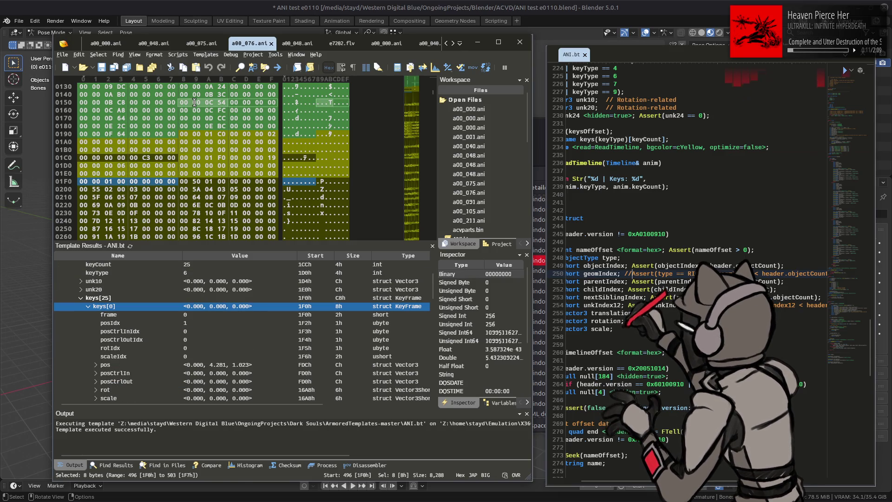
left_click(112, 44)
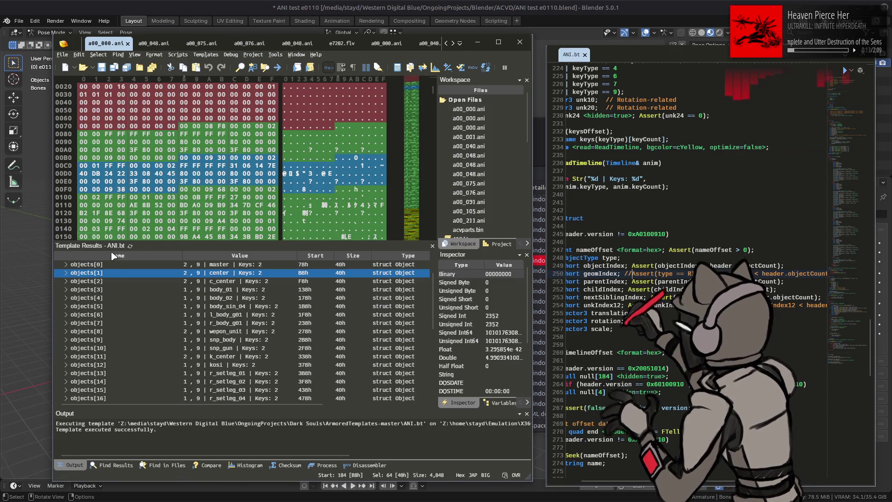
left_click(65, 273)
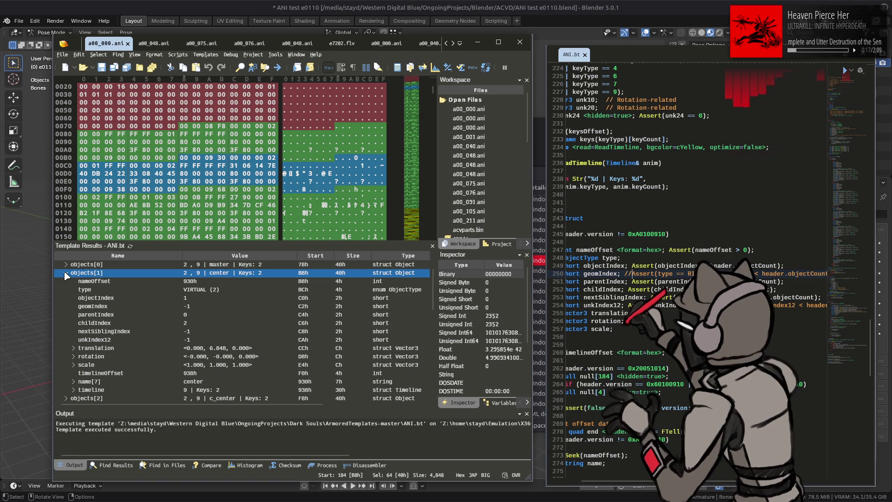
left_click(65, 273)
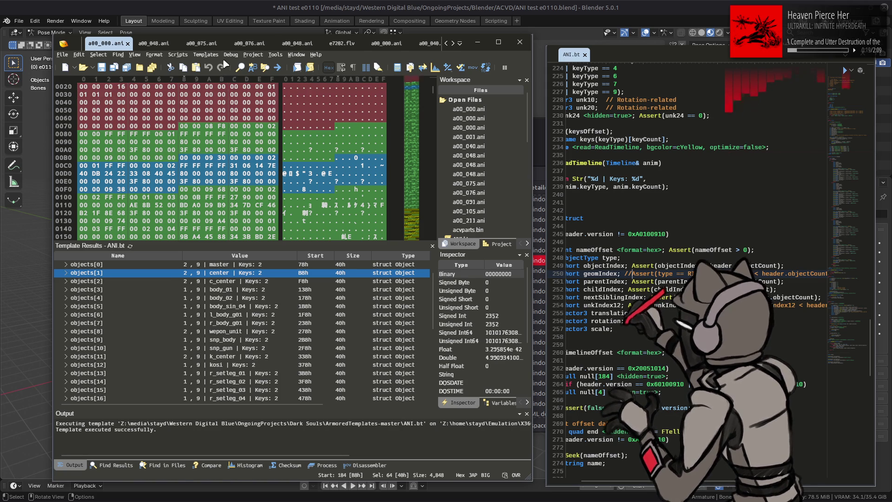
left_click(249, 44)
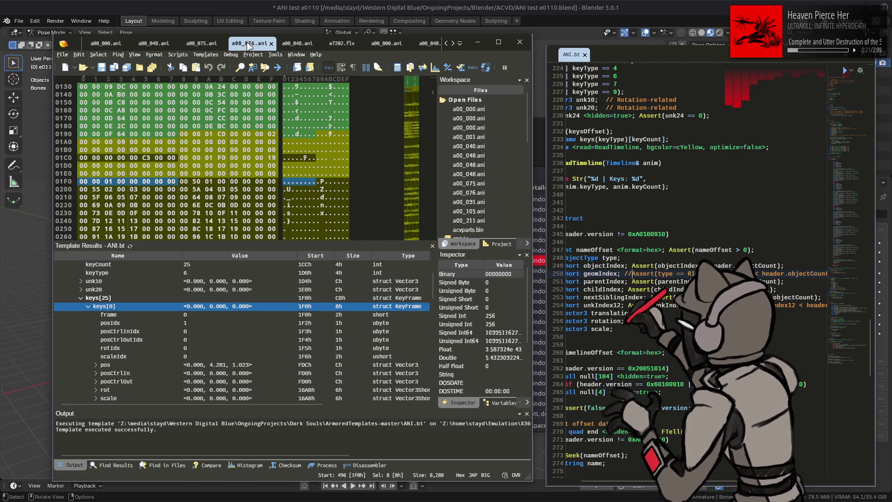
type("//")
left_click(202, 45)
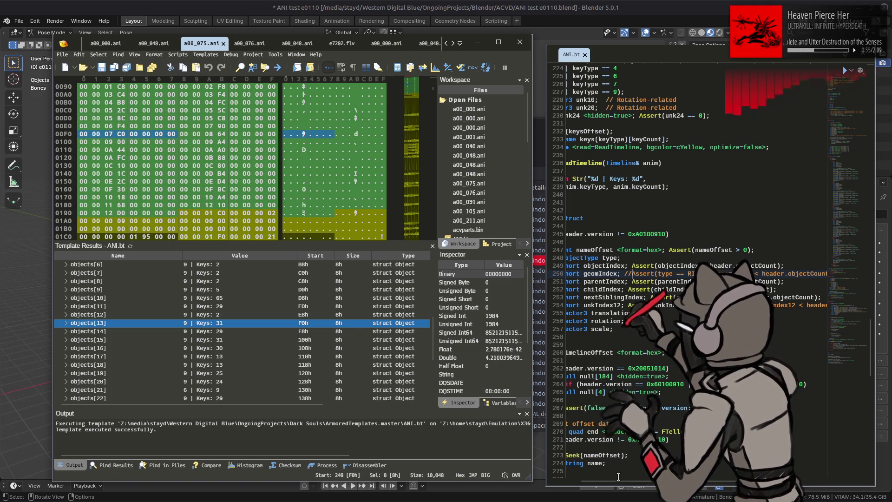
left_click_drag(617, 476, 576, 478)
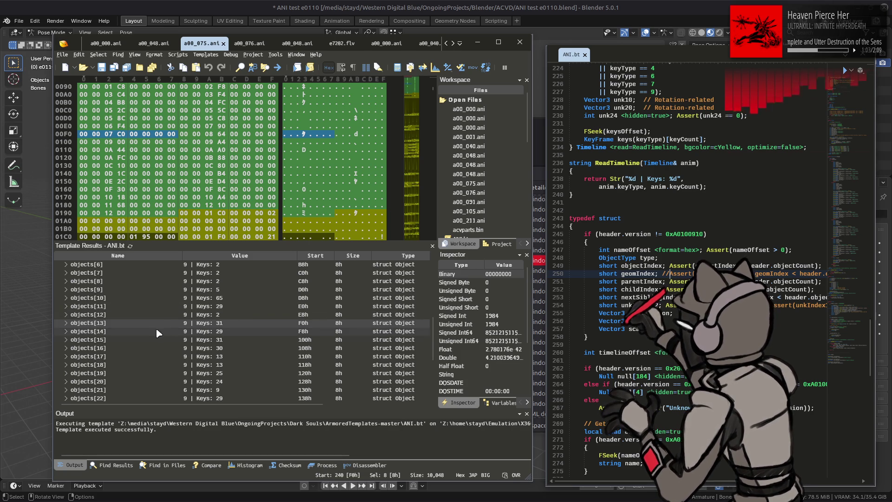
Select objects[11], the k_center entry, in a00_000.ani.
left_click(106, 43)
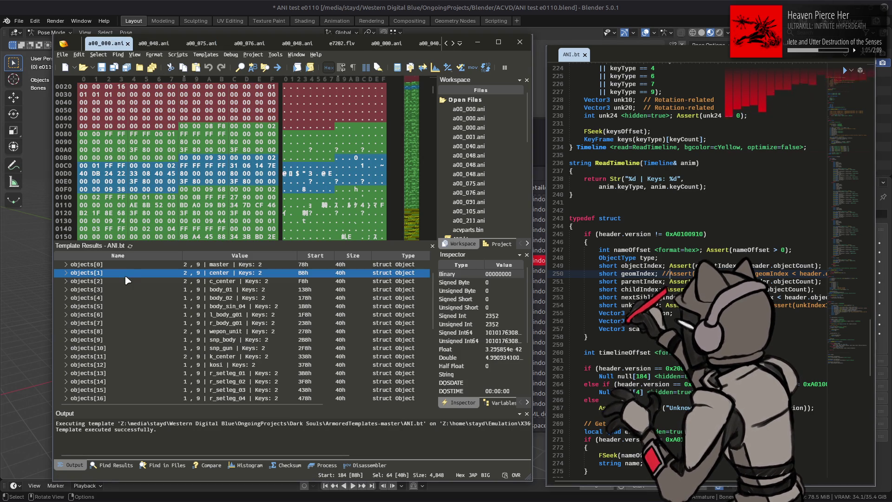
scroll(126, 276, "up", 1)
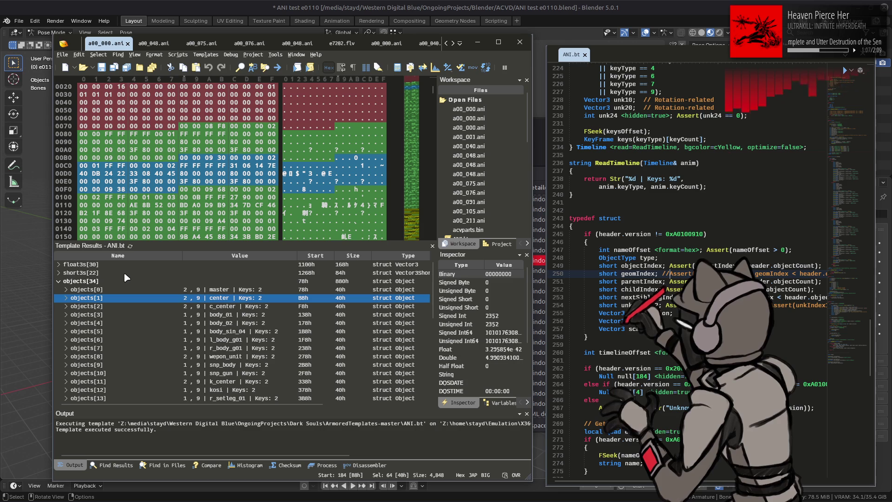
scroll(125, 274, "down", 1)
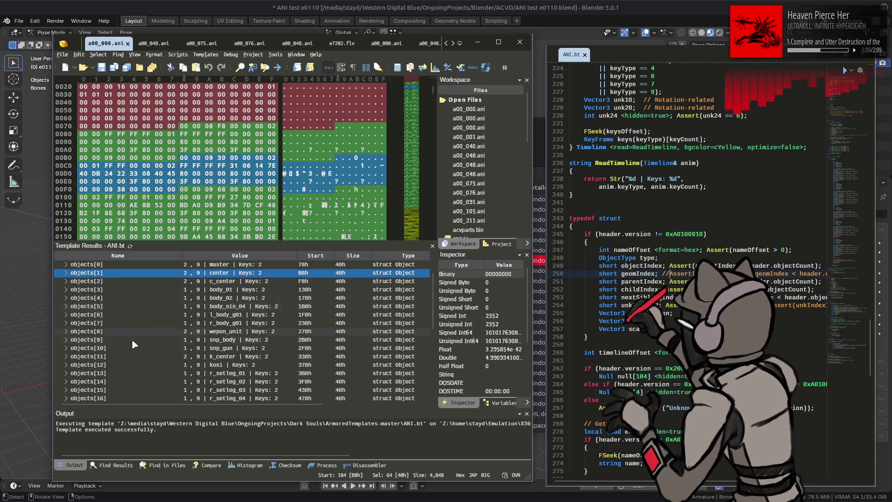
left_click(141, 357)
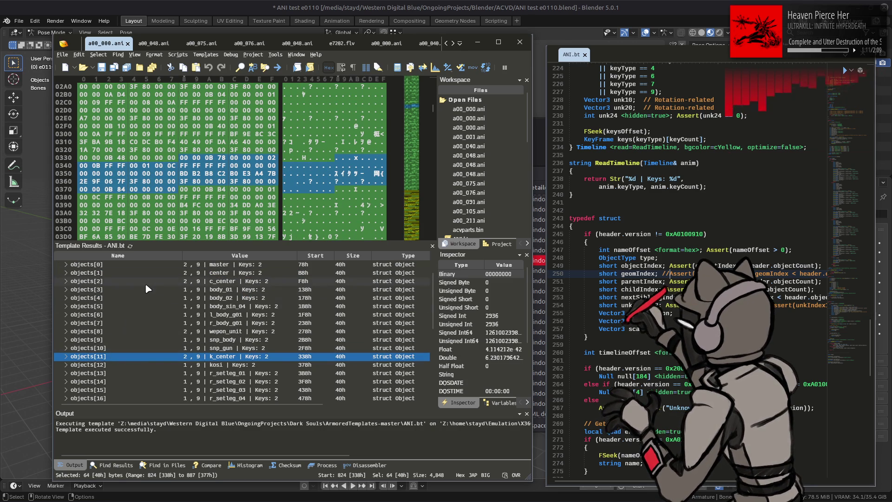
scroll(145, 285, "down", 2)
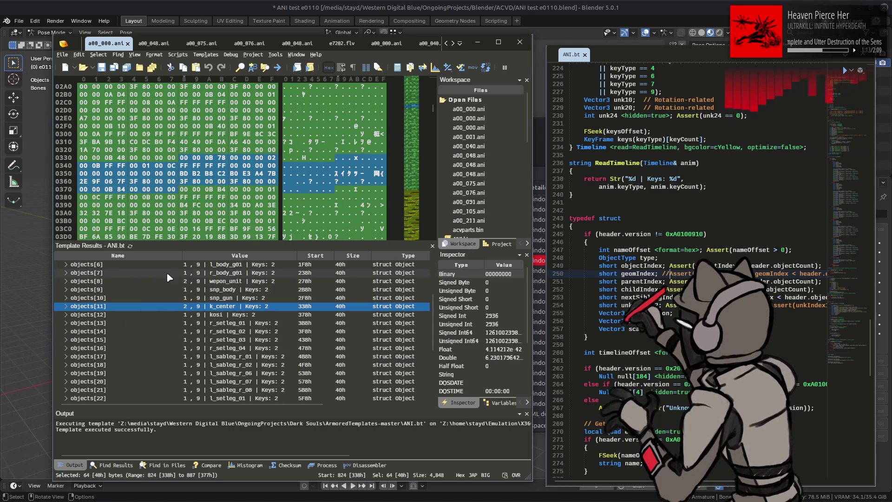
In a00_076.ani, expand objects[11]'s timeline to list its 25 keyframes and inspect keys[10].
left_click(249, 43)
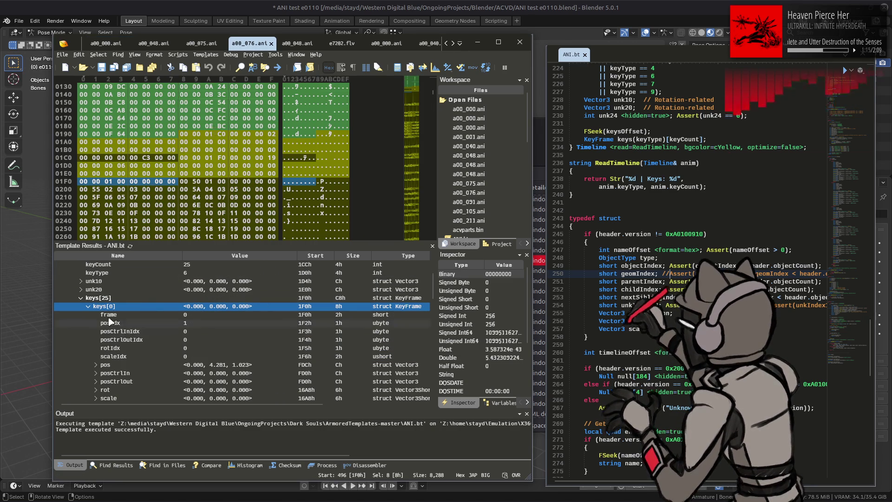
left_click(65, 306)
scroll(70, 302, "down", 4)
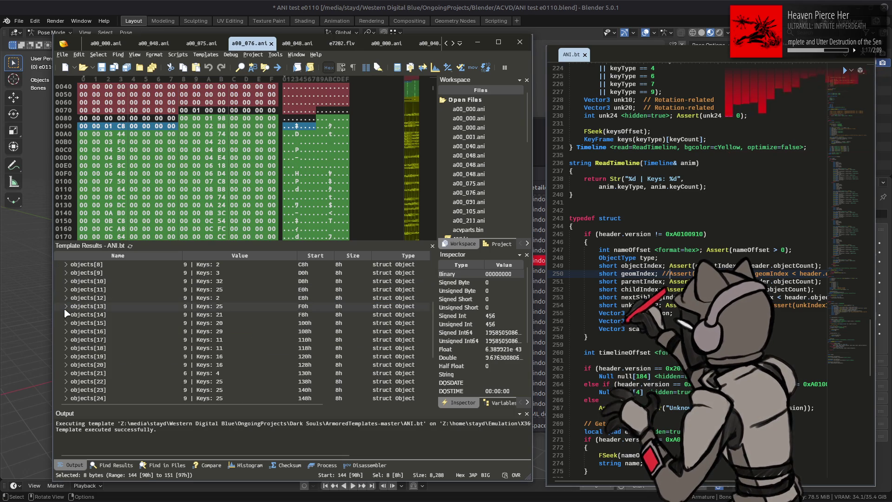
left_click(74, 291)
left_click(66, 289)
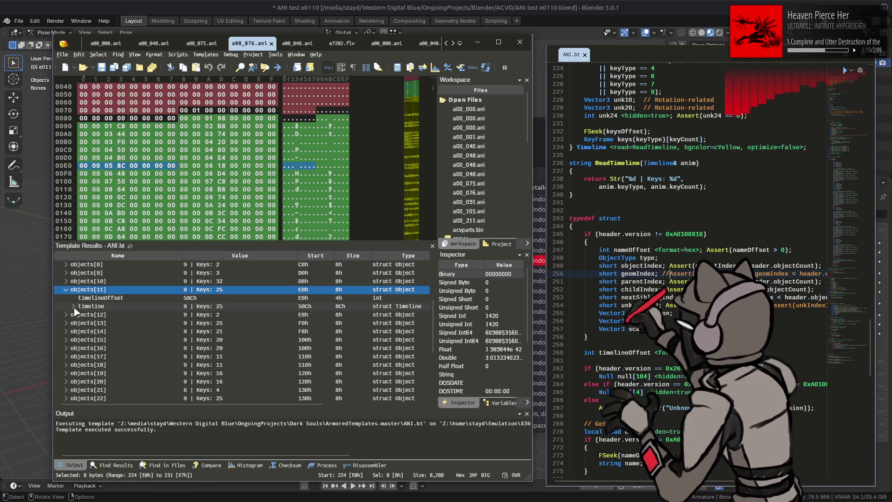
left_click(74, 306)
left_click(80, 356)
left_click(80, 356)
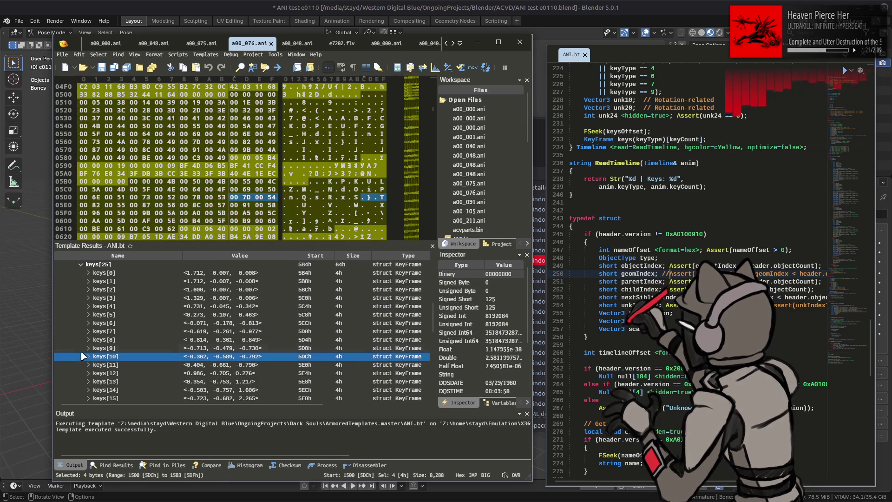
scroll(93, 332, "up", 2)
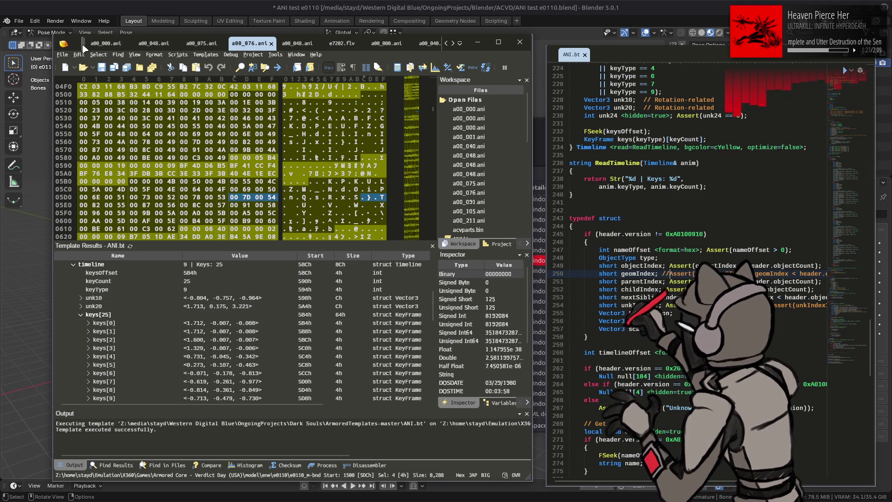
scroll(153, 47, "up", 2)
In e0110.flv, expand bones[11] (k_center), select its rotation values, then raise Blender.
left_click(152, 46)
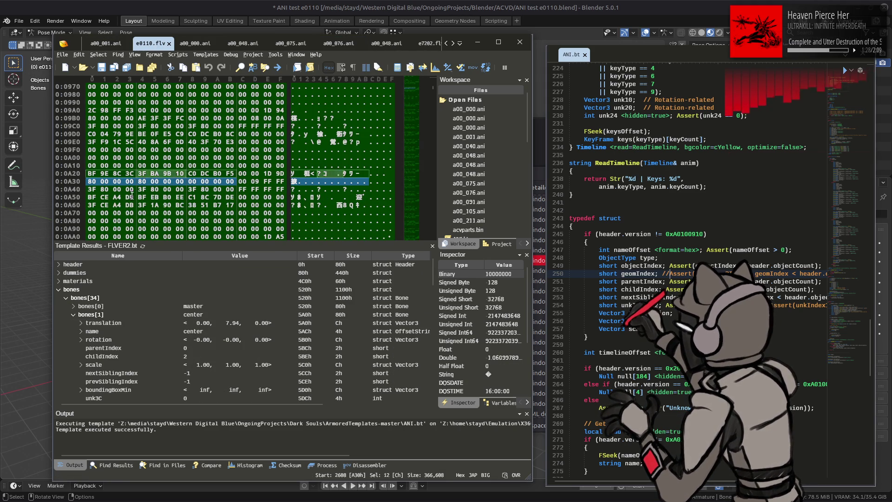
left_click(64, 300)
left_click(66, 298)
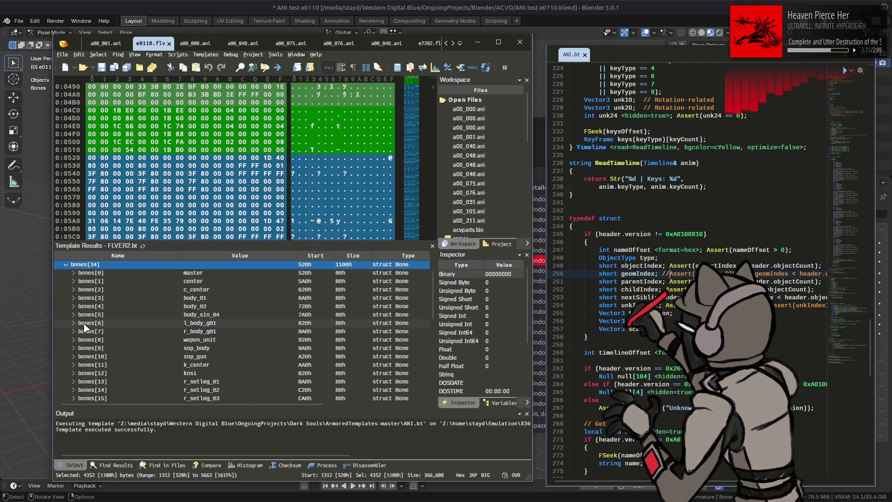
scroll(89, 336, "down", 1)
left_click(93, 339)
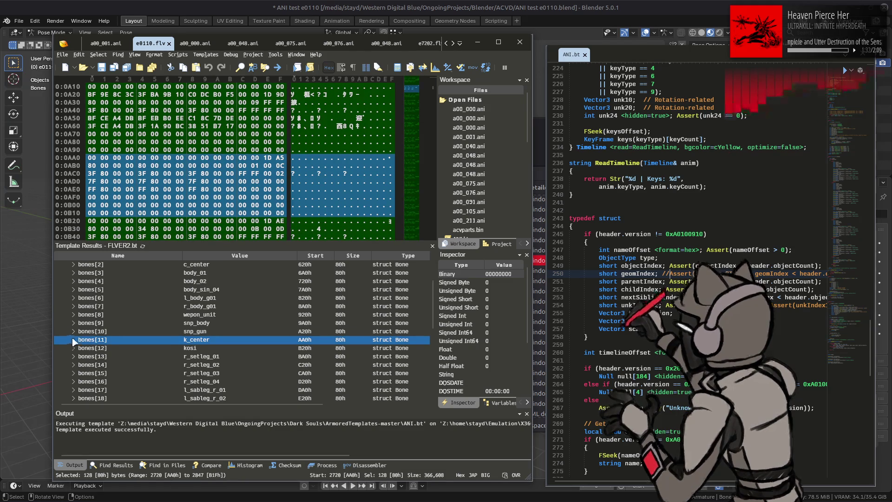
left_click(74, 339)
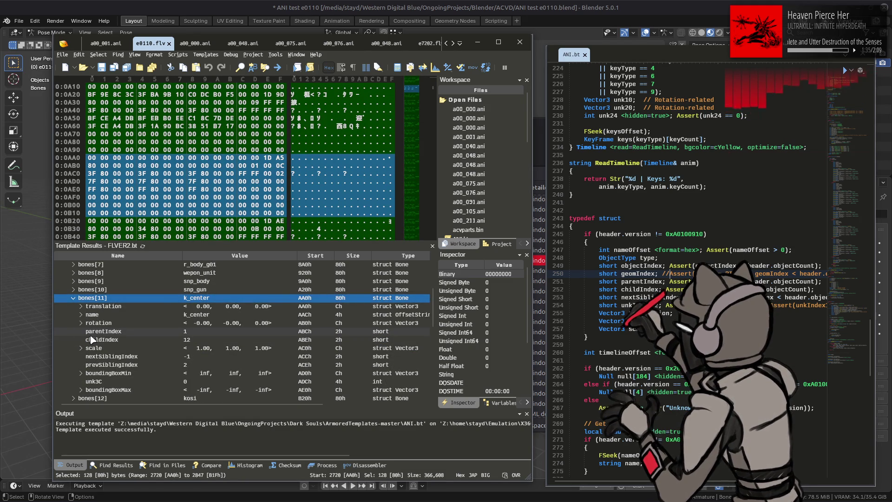
left_click(189, 325)
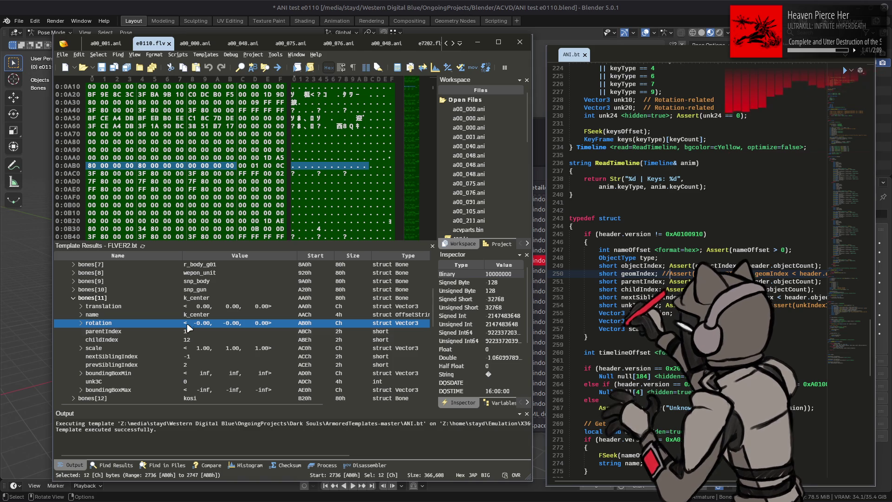
left_click(154, 5)
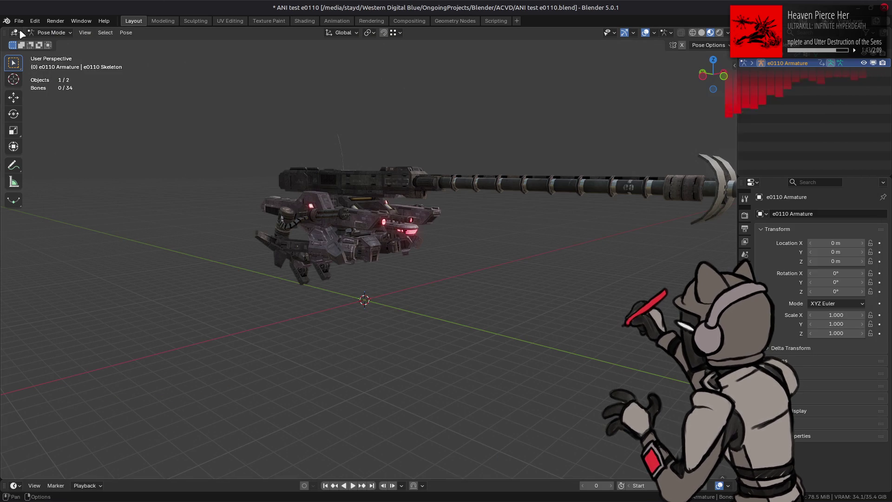
Show bone names on the armature and zoom in around the mech's legs.
left_click(654, 33)
left_click(668, 127)
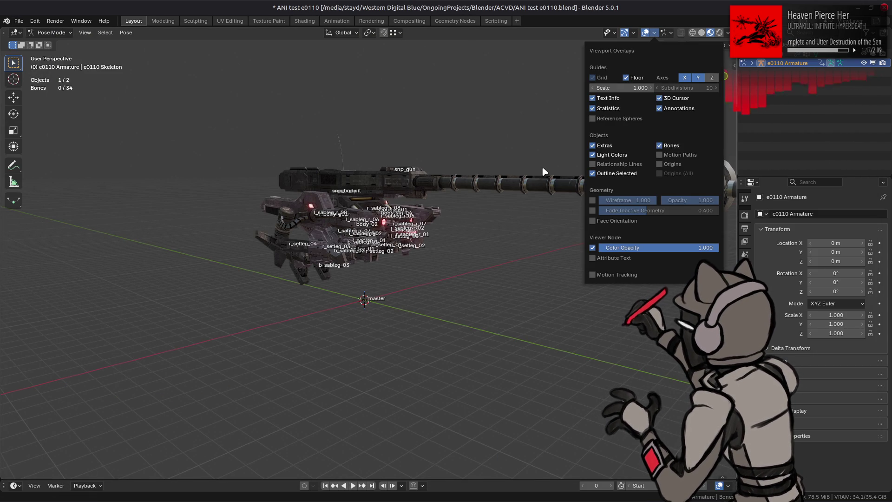
scroll(361, 209, "up", 5)
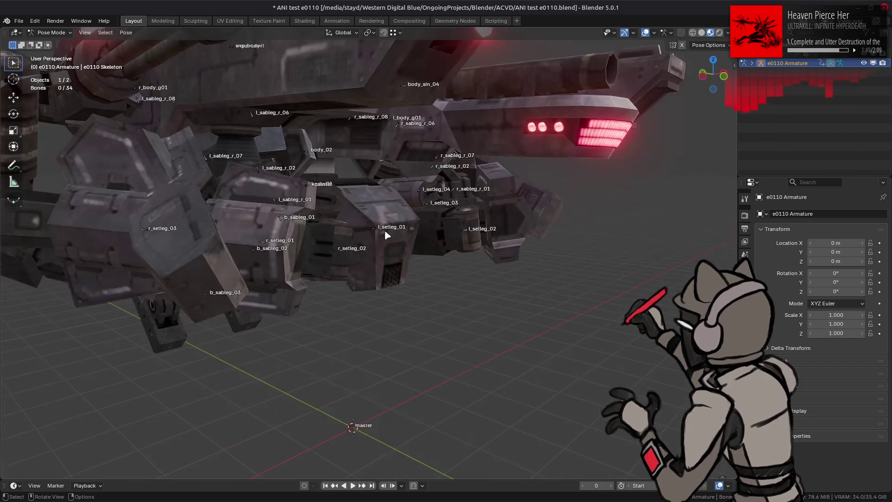
mouse_move(361, 210)
middle_mouse_down()
mouse_move(349, 226)
mouse_move(332, 229)
middle_mouse_up()
scroll(332, 229, "up", 3)
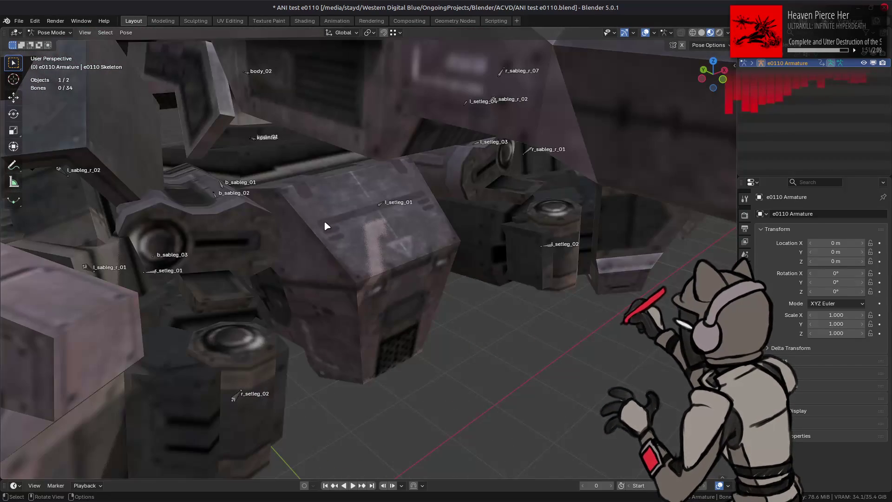
mouse_move(272, 160)
middle_mouse_down()
mouse_move(272, 146)
mouse_move(281, 152)
mouse_move(265, 138)
middle_mouse_up()
Select the k_center bone among the overlapping center bones and show its transform properties.
left_click(265, 138)
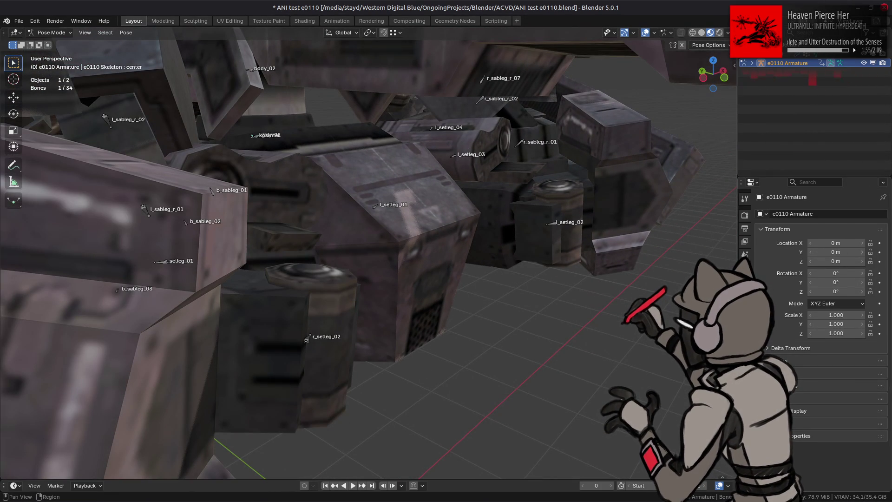
left_click(745, 362)
left_click(258, 142)
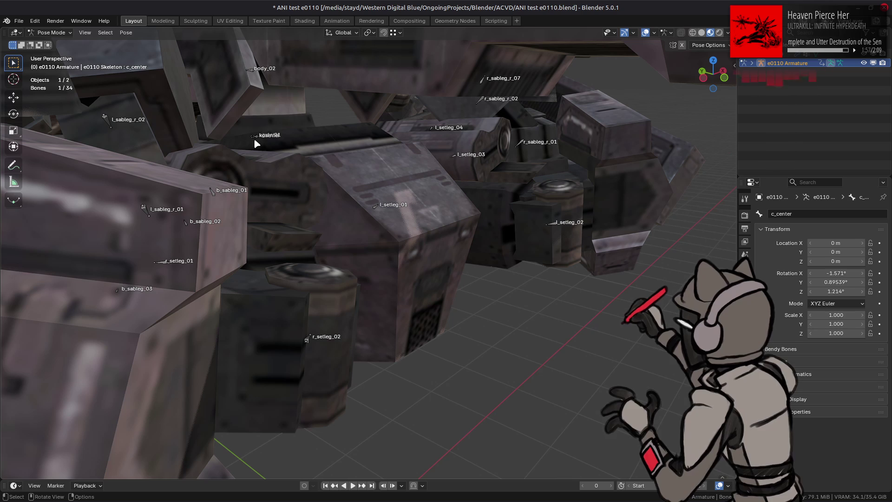
left_click(259, 141)
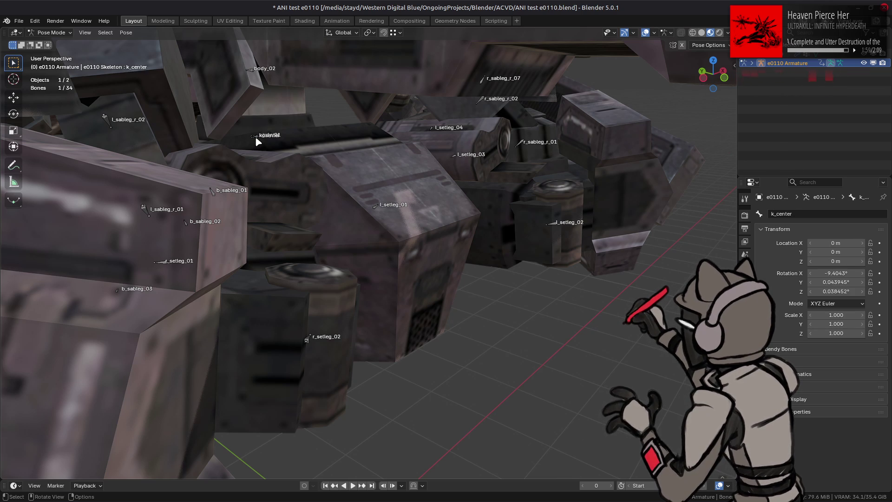
scroll(472, 285, "down", 6)
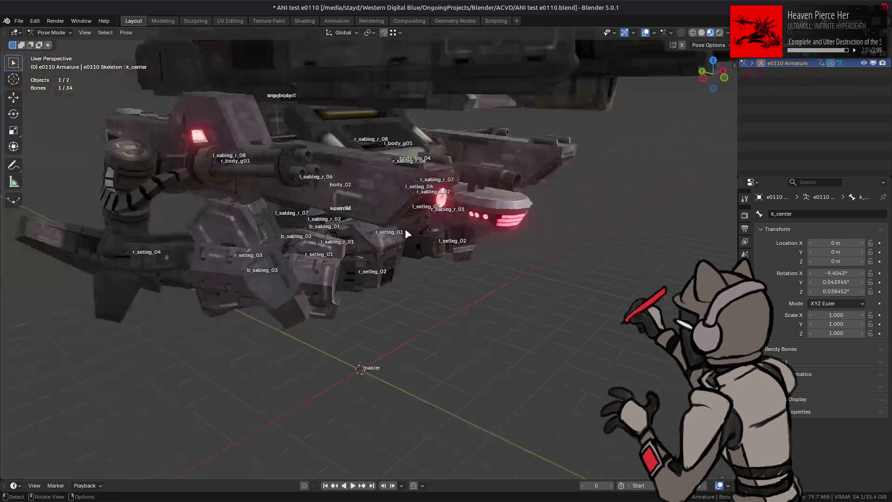
mouse_move(472, 285)
middle_mouse_down()
mouse_move(433, 265)
mouse_move(511, 270)
middle_mouse_up()
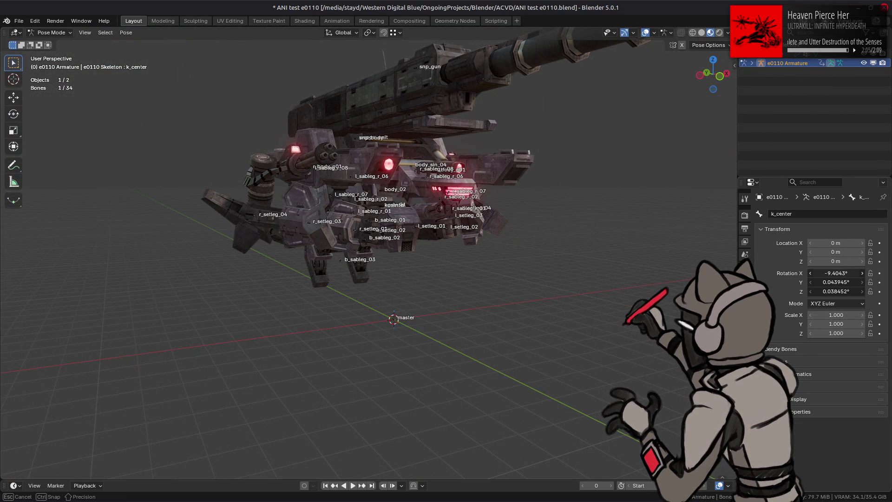
Trial-rotate k_center's X rotation, revert it to -9.4043°, and return to 010 Editor.
key("alt+r")
middle_click_drag(546, 272, 557, 255)
key("r")
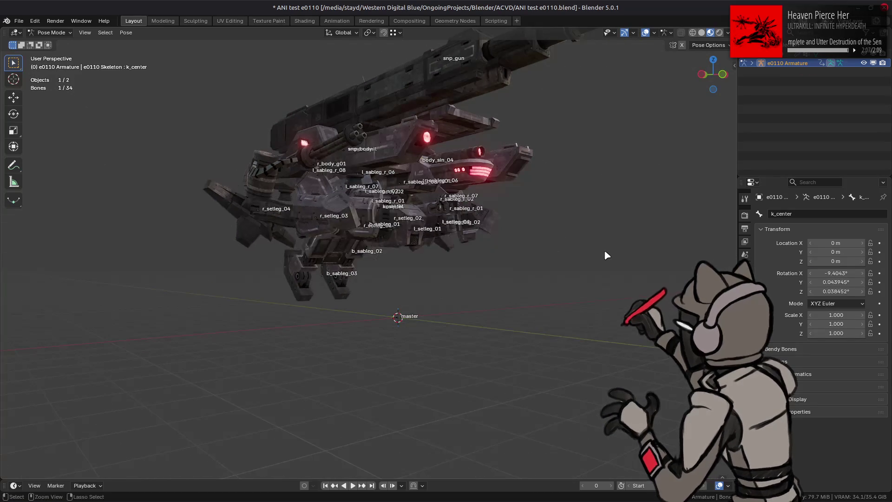
left_click(605, 255)
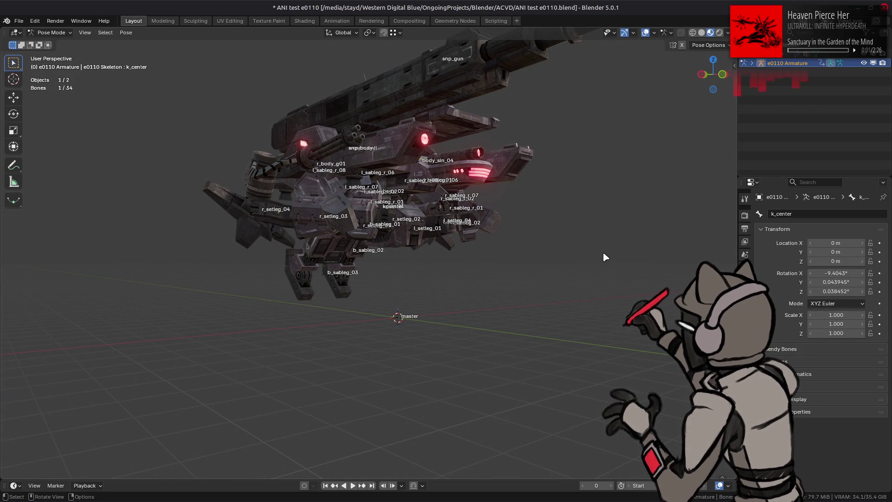
mouse_move(835, 273)
left_mouse_down()
mouse_move(857, 272)
mouse_move(547, 349)
left_mouse_up()
key("ctrl+z")
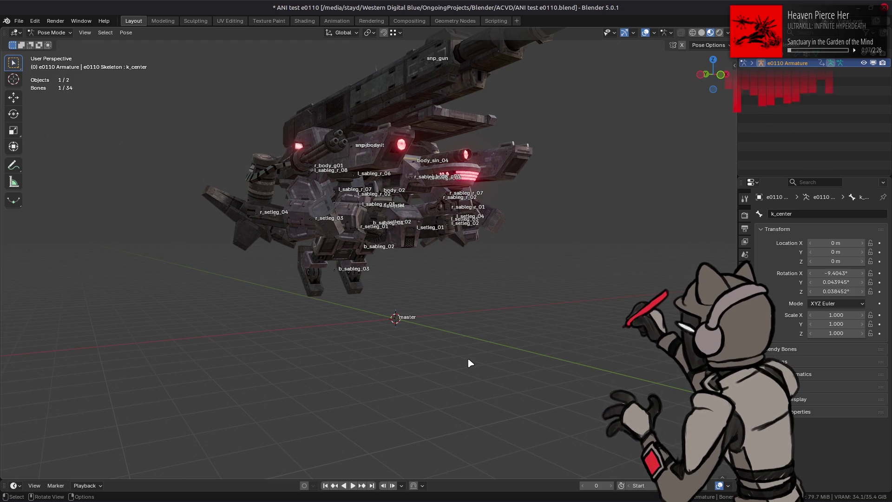
key("alt+Tab")
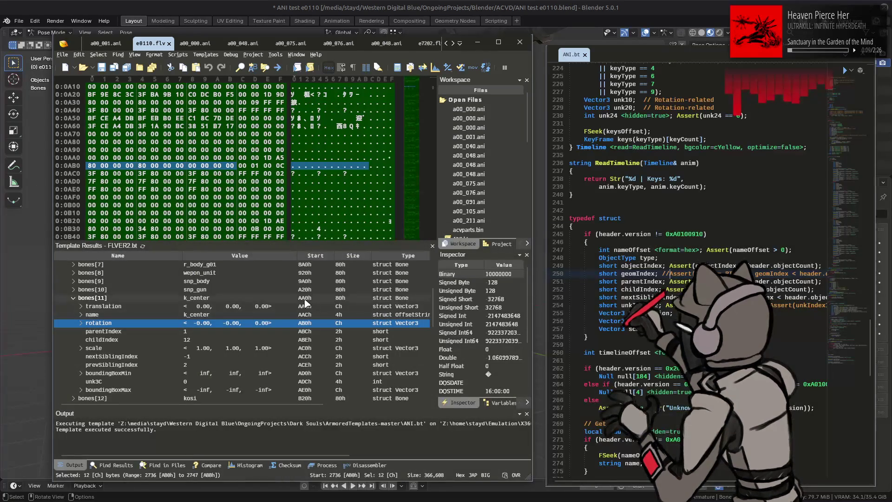
In a00_076.ani, inspect objects[11]'s keyframe keys[2] and its bytes.
left_click(345, 45)
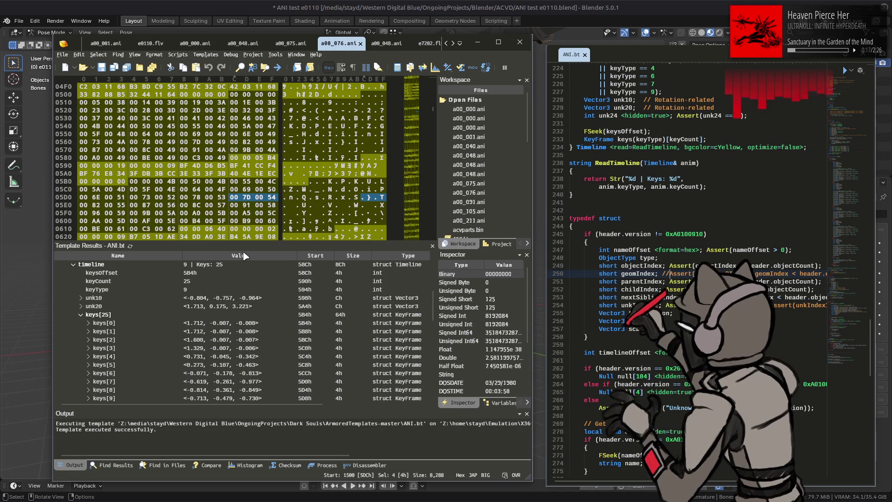
scroll(229, 333, "up", 2)
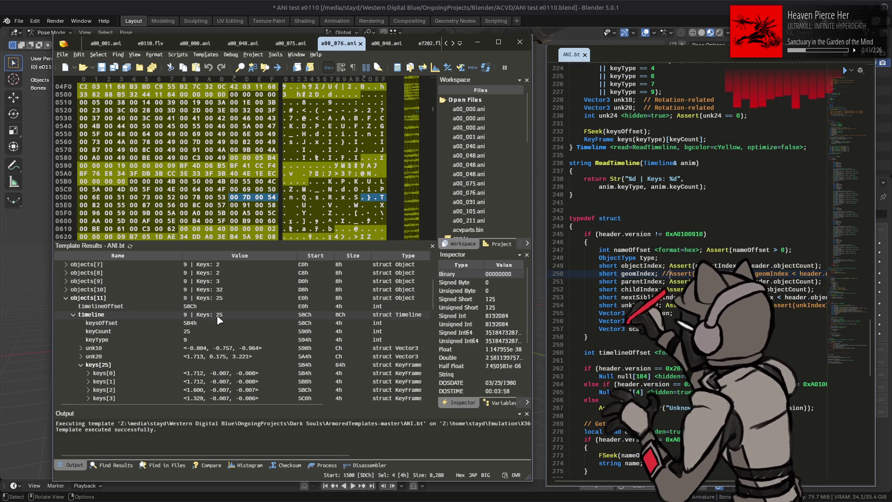
scroll(218, 317, "down", 3)
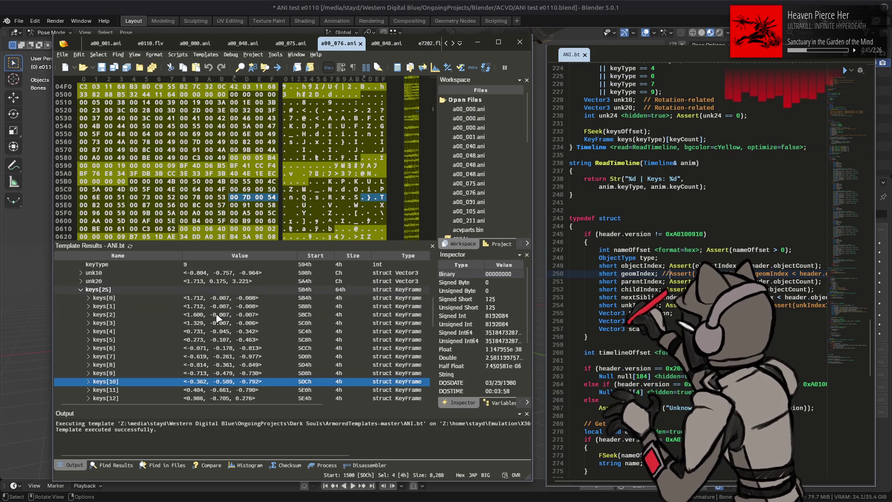
left_click(219, 315)
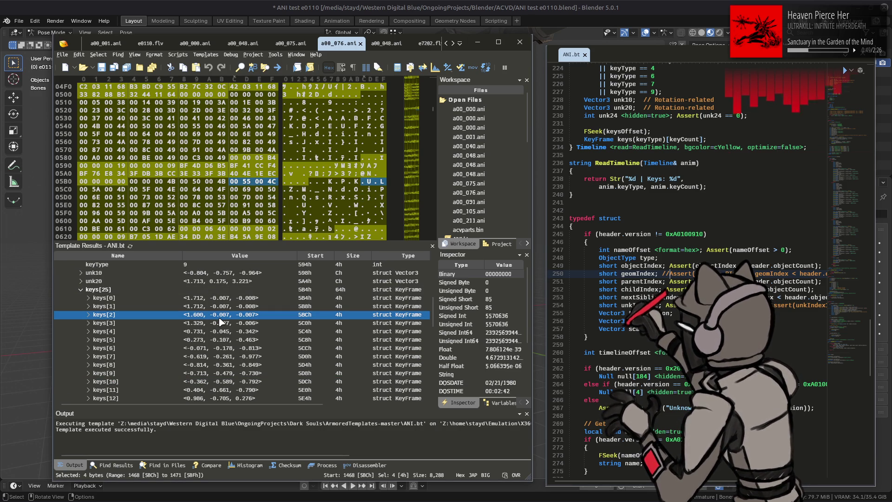
Scroll through the k_center keyframes, inspect keys[0], then return to Blender.
scroll(221, 322, "down", 3)
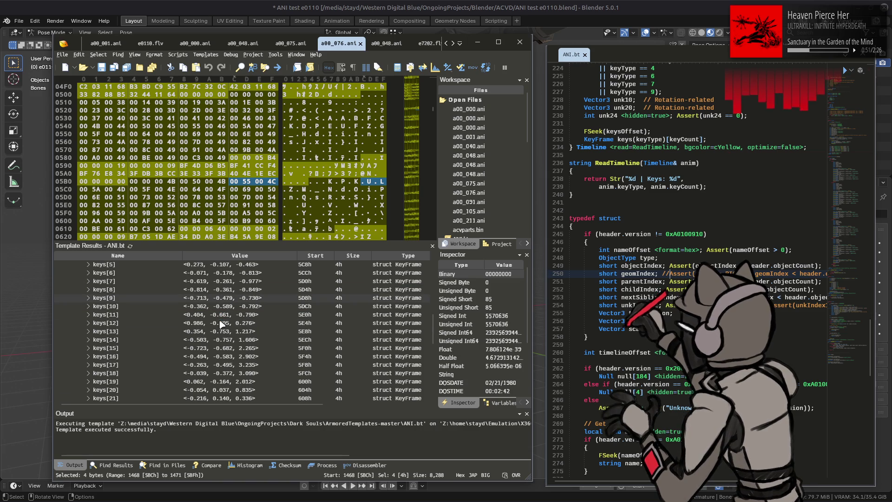
scroll(221, 324, "down", 2)
scroll(221, 324, "up", 7)
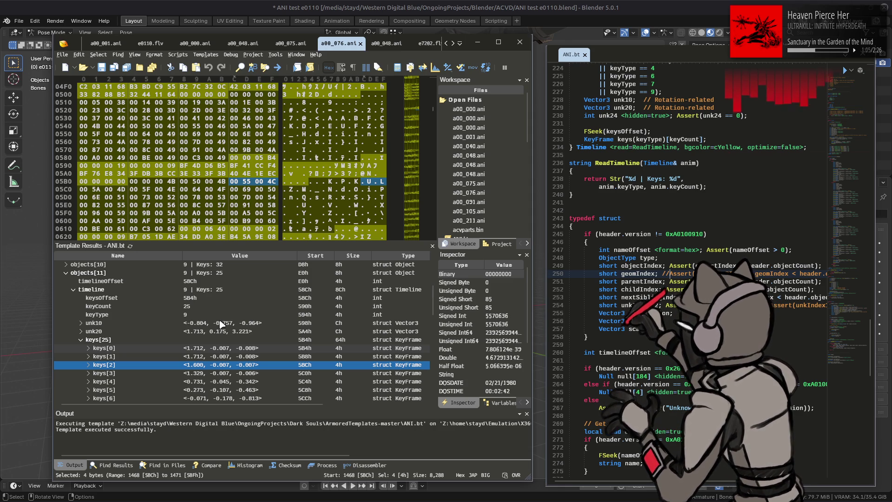
scroll(221, 323, "down", 3)
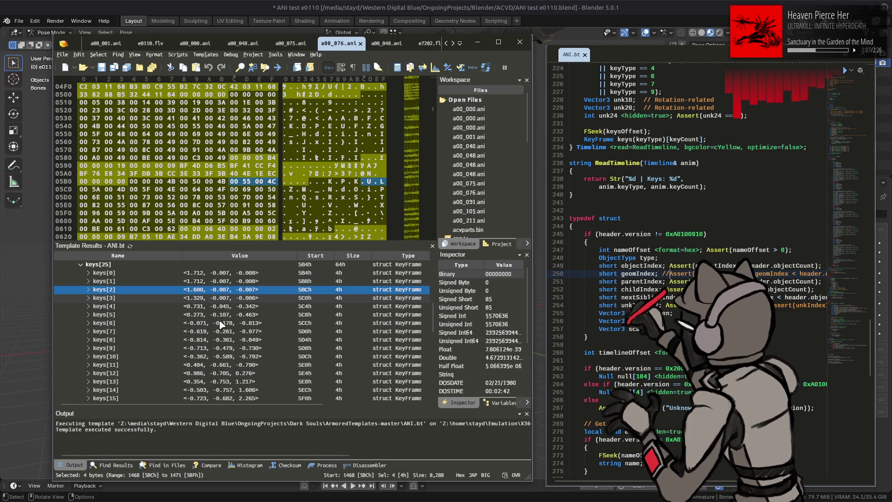
scroll(221, 323, "down", 2)
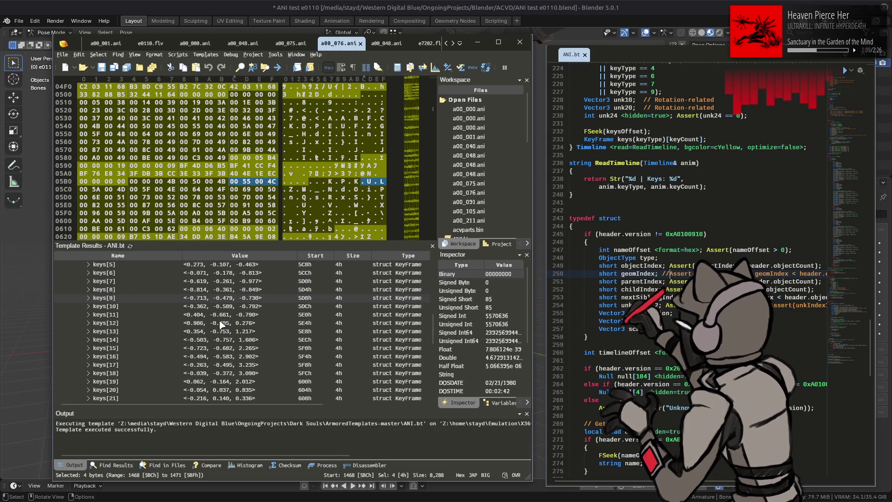
scroll(221, 324, "down", 3)
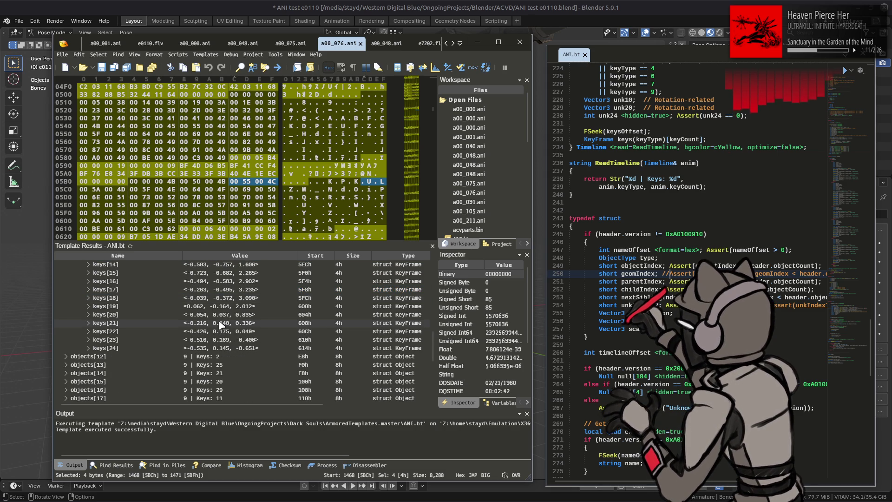
scroll(221, 324, "up", 6)
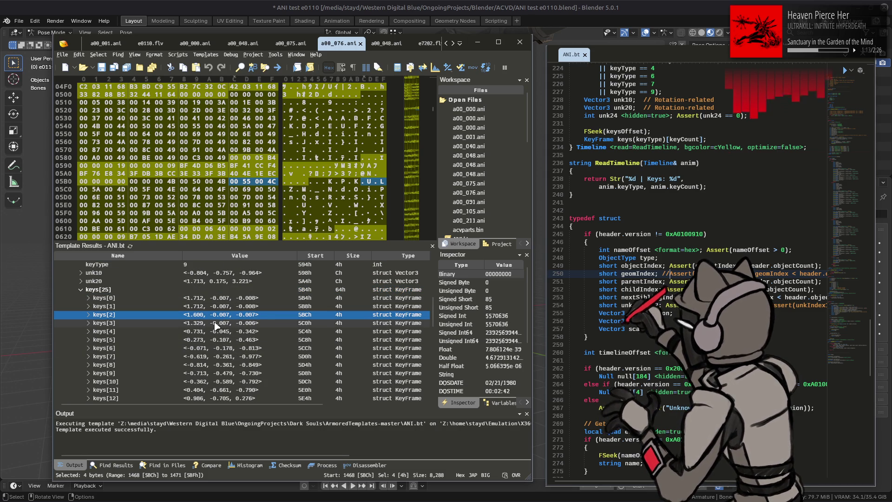
scroll(217, 325, "up", 1)
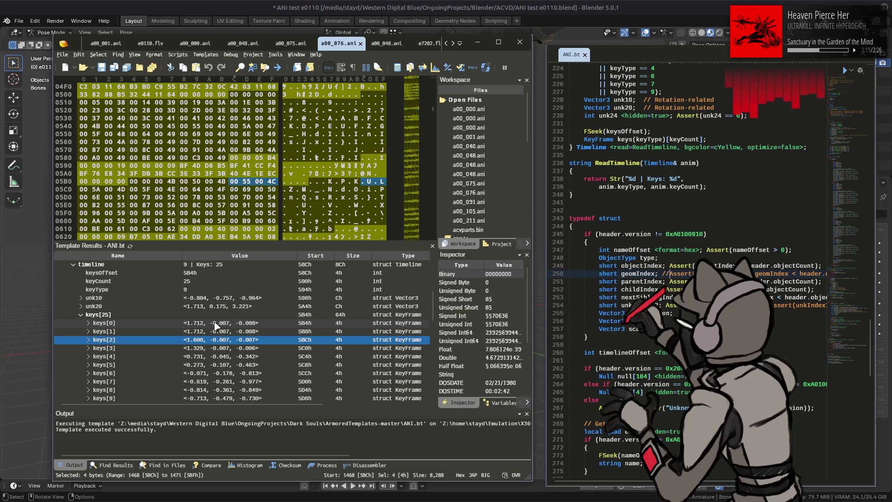
left_click(222, 327)
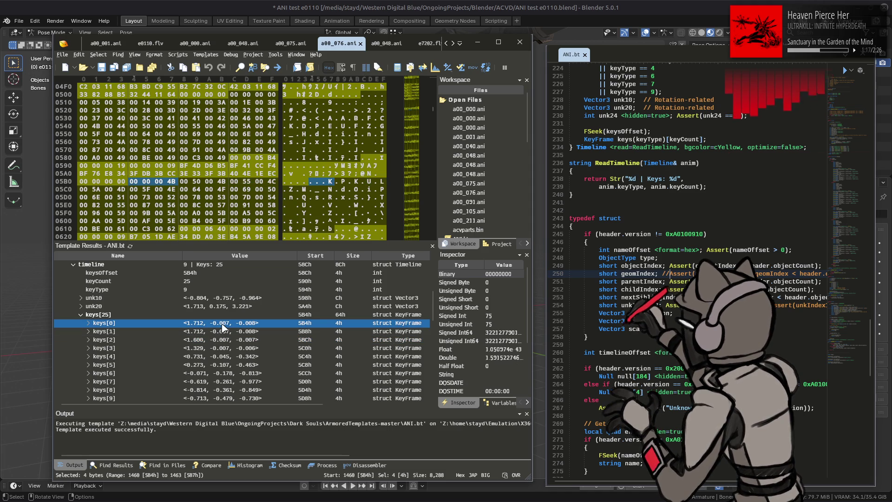
scroll(222, 327, "up", 1)
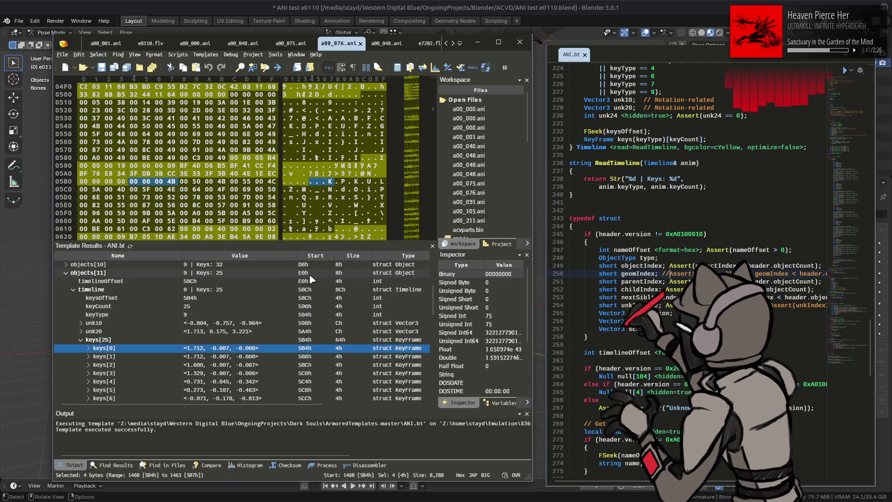
left_click(367, 4)
In 010 Editor, inspect a00_000.ani's r_setleg_01 entry and the object just above it.
middle_click_drag(368, 93, 372, 115)
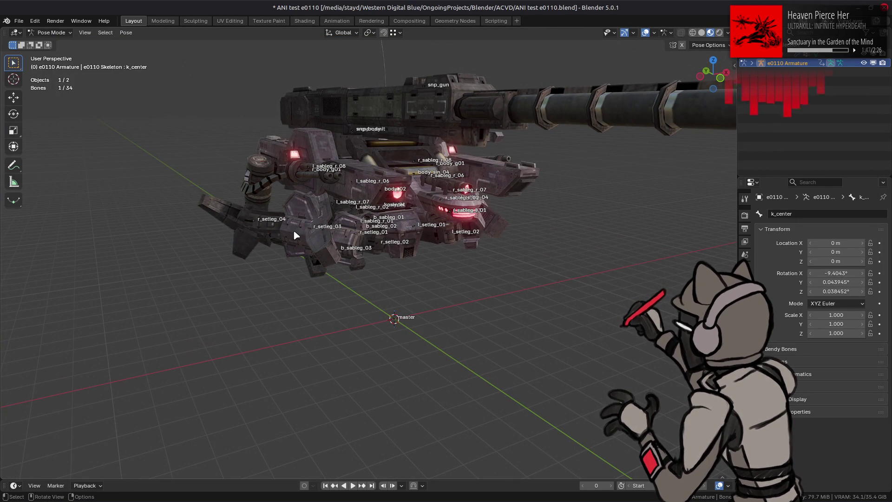
key("alt+Tab")
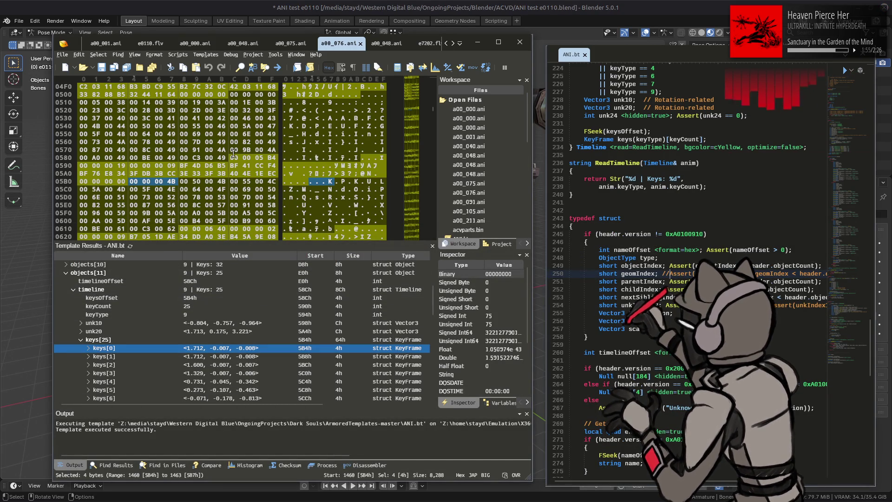
left_click(195, 43)
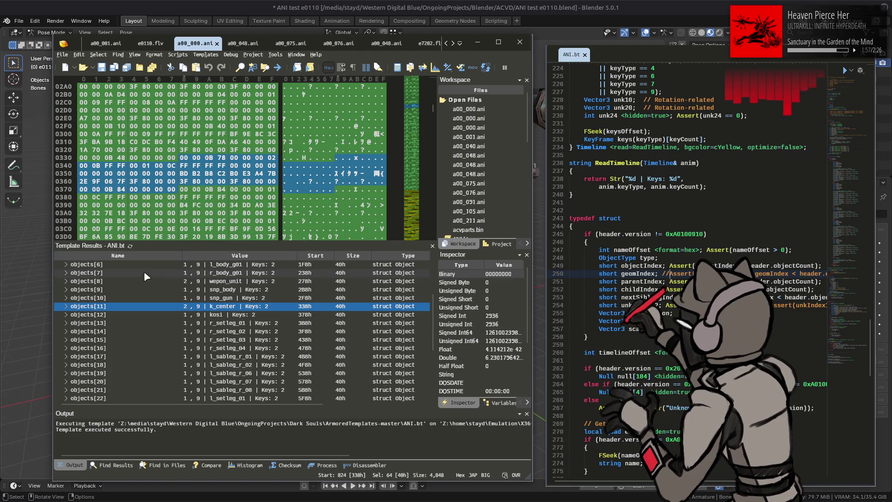
left_click(127, 323)
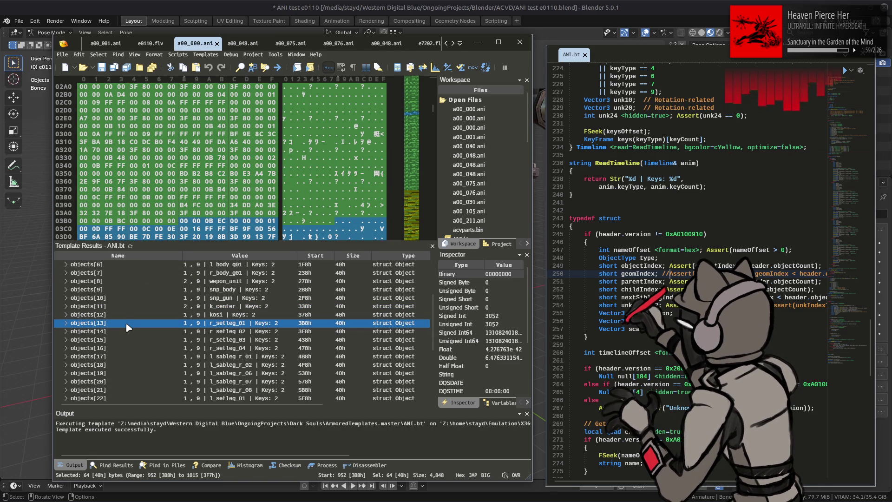
left_click(121, 315)
key("alt+Tab")
Select the l_setleg_01 leg bone, trial-swing its Y rotation, and cancel back to -114.7°, -102.97°, 30.635°.
scroll(409, 205, "up", 2)
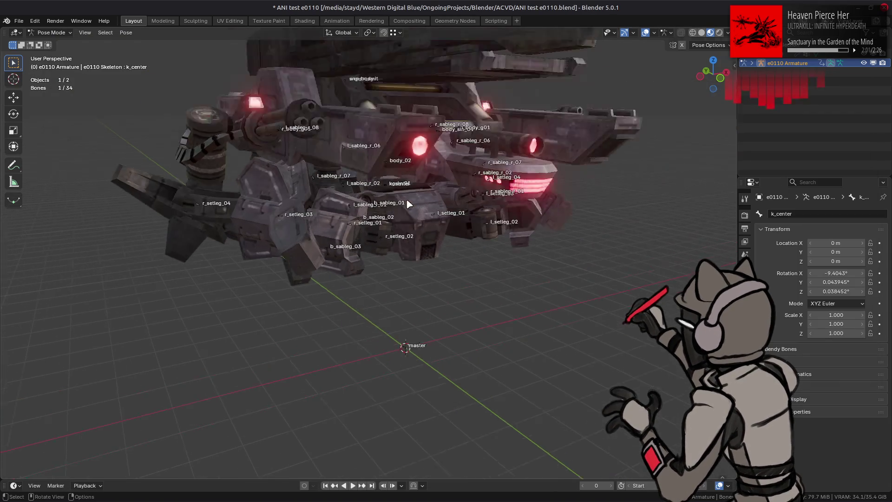
scroll(407, 204, "up", 2)
left_click(397, 135)
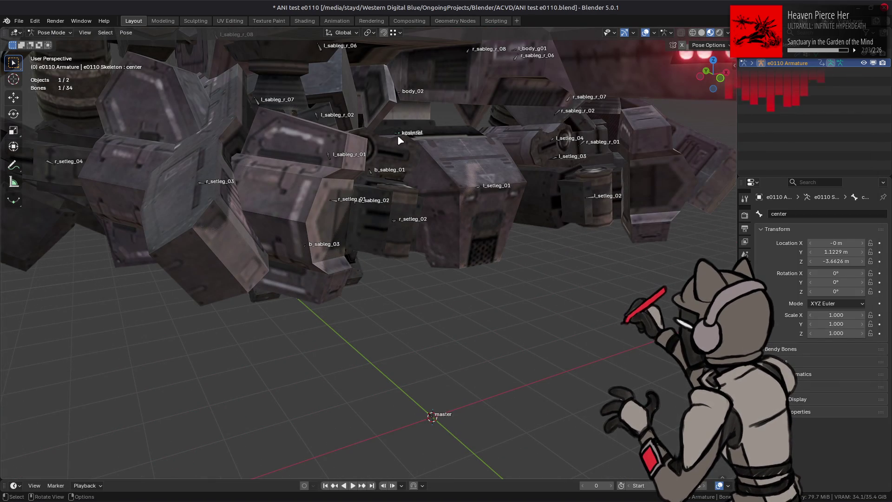
left_click(397, 135)
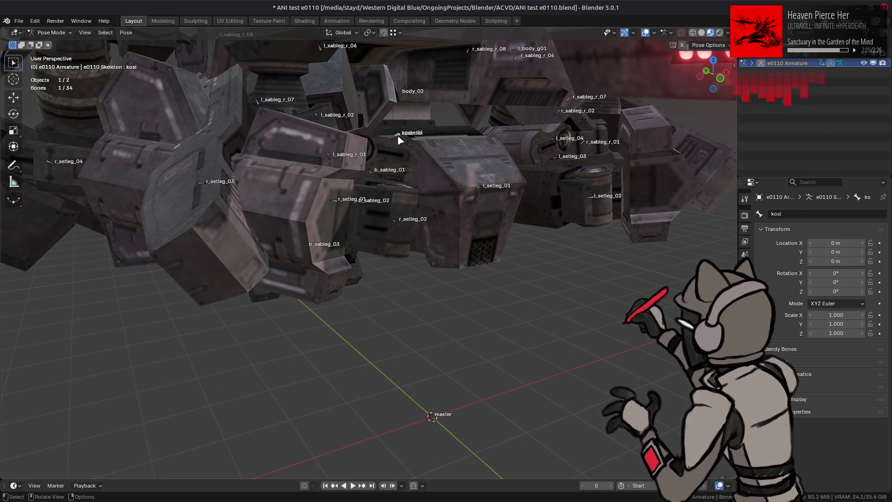
mouse_move(398, 139)
middle_mouse_down()
mouse_move(512, 193)
mouse_move(453, 194)
mouse_move(533, 245)
mouse_move(504, 236)
mouse_move(558, 245)
mouse_move(410, 263)
middle_mouse_up()
left_click(491, 198)
mouse_move(836, 282)
left_mouse_down()
mouse_move(873, 282)
mouse_move(815, 274)
left_mouse_up()
key("ctrl+z")
key("ctrl+z")
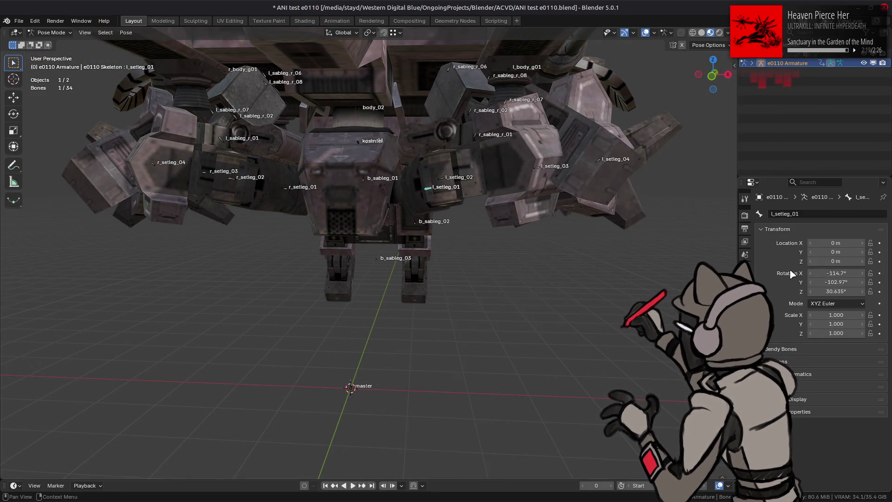
Halve l_setleg_01's X, Z and Y rotation values with /2.
left_click(840, 273)
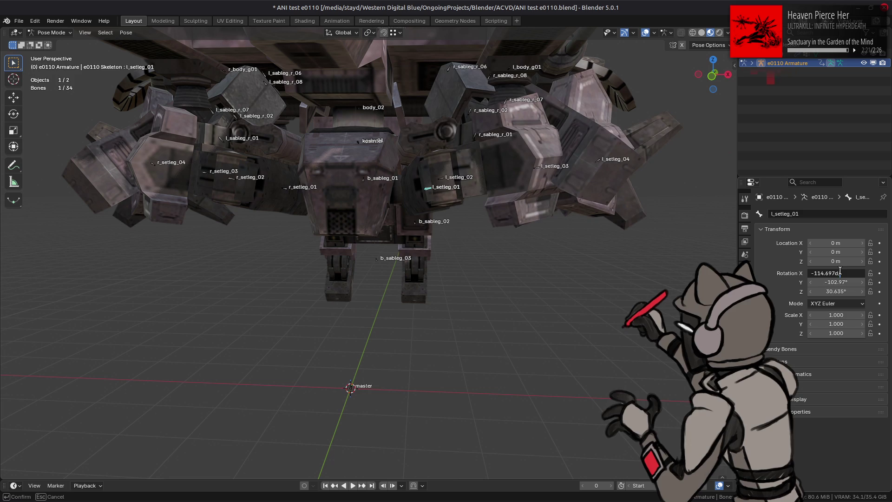
type("/2")
key("Return")
left_click(843, 291)
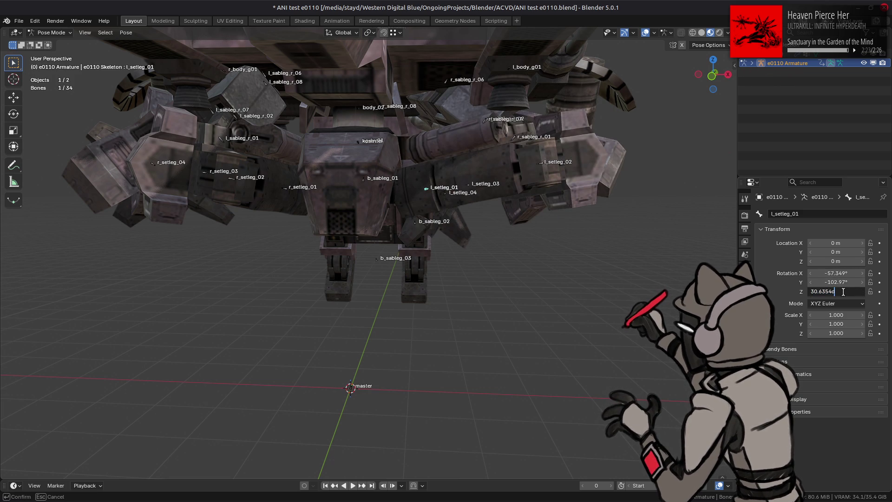
type("/2")
key("Return")
left_click(844, 282)
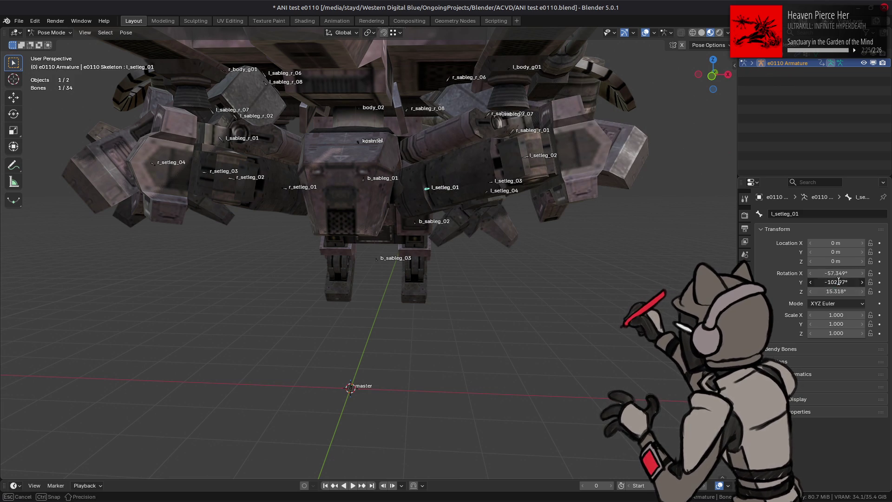
type("/2")
key("Return")
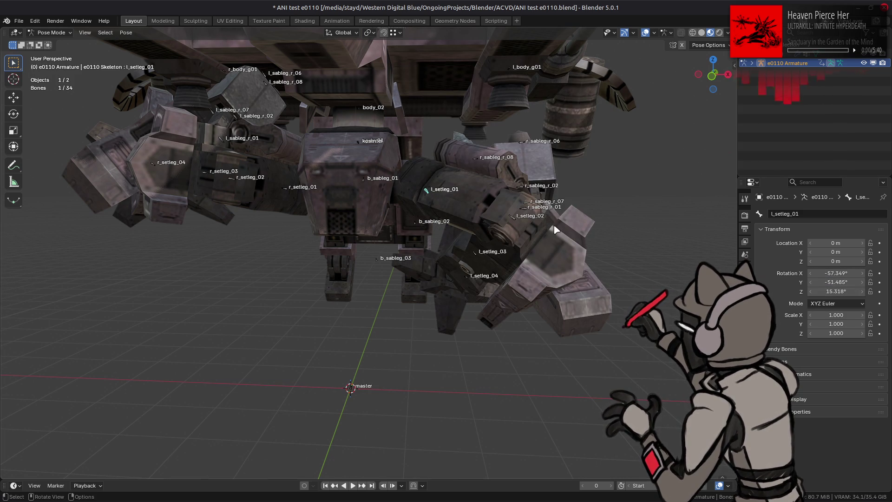
Inspect the swung leg, undo a change, and drag the X rotation to try other values.
mouse_move(506, 232)
middle_mouse_down()
mouse_move(556, 227)
mouse_move(461, 222)
mouse_move(481, 235)
mouse_move(525, 205)
mouse_move(535, 210)
mouse_move(557, 197)
middle_mouse_up()
key("ctrl+z")
key("ctrl+z")
key("ctrl+z")
mouse_move(836, 274)
left_mouse_down()
mouse_move(873, 274)
mouse_move(845, 291)
mouse_move(873, 292)
mouse_move(841, 291)
mouse_move(833, 273)
mouse_move(855, 291)
mouse_move(822, 291)
mouse_move(857, 282)
mouse_move(813, 273)
mouse_move(871, 282)
left_mouse_up()
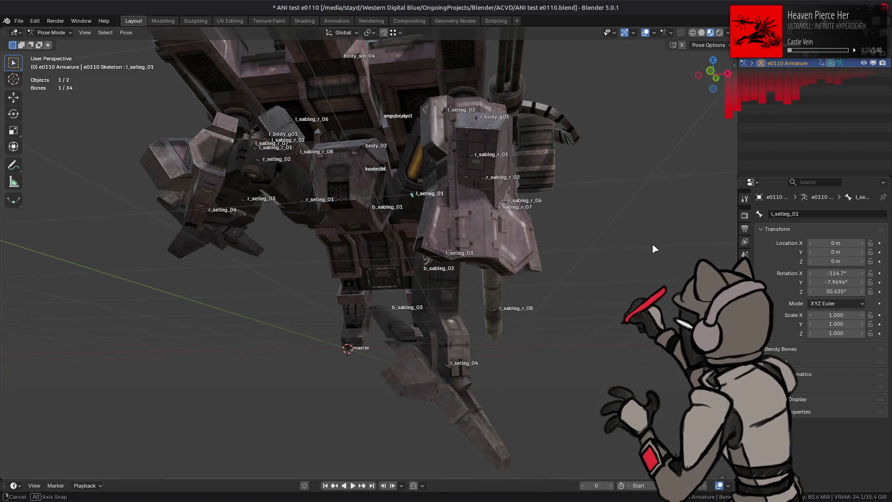
Try lowering the leg's Z rotation to 81.635°, comparing poses via undo/redo back to Y -102.97°.
middle_click_drag(511, 186, 511, 279)
mouse_move(836, 273)
left_mouse_down()
mouse_move(818, 273)
mouse_move(850, 273)
mouse_move(857, 291)
mouse_move(871, 291)
mouse_move(859, 291)
left_mouse_up()
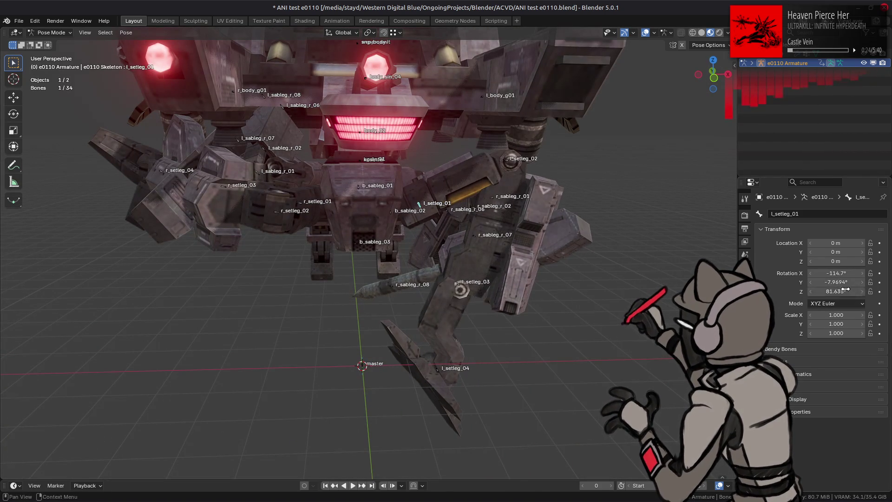
middle_click_drag(618, 253, 591, 253)
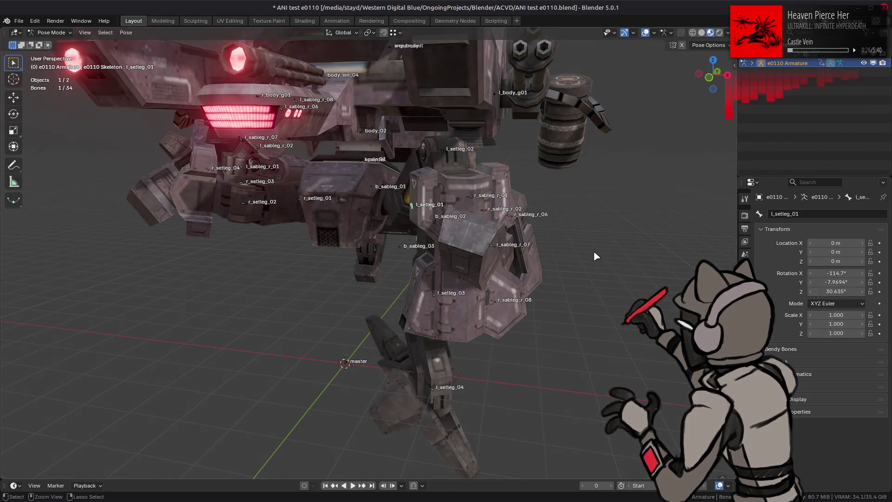
key("ctrl+z")
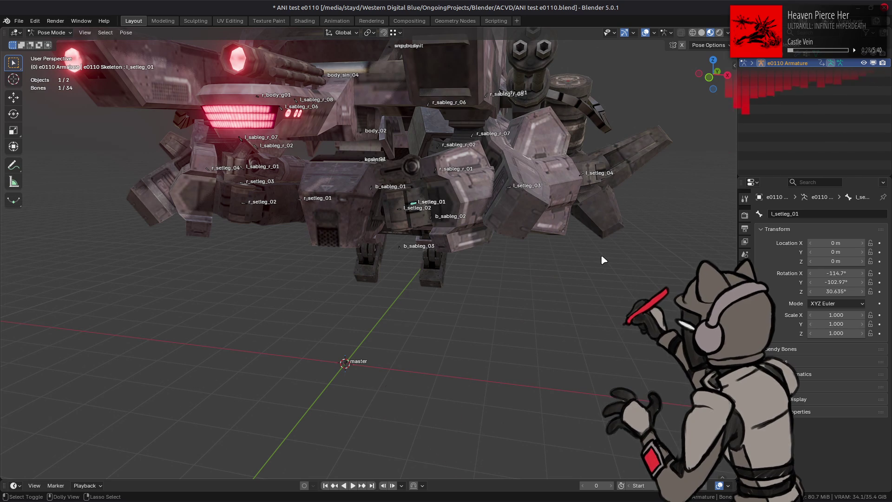
key("ctrl+shift+z")
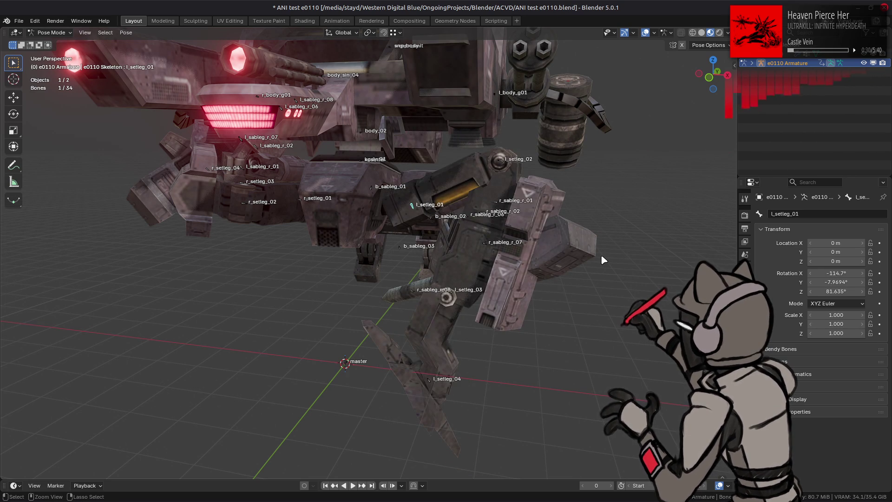
key("ctrl+shift+z")
key("ctrl+shift+z")
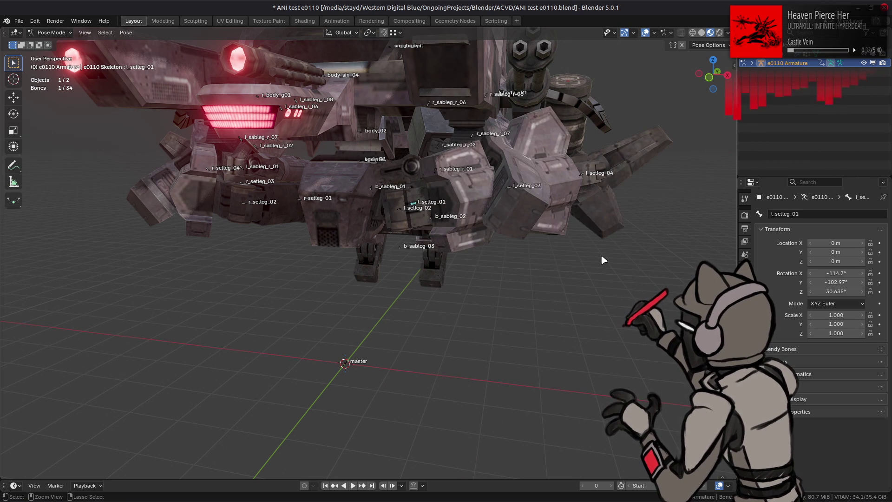
key("ctrl+z")
key("ctrl+z")
key("ctrl+shift+z")
key("ctrl+shift+z")
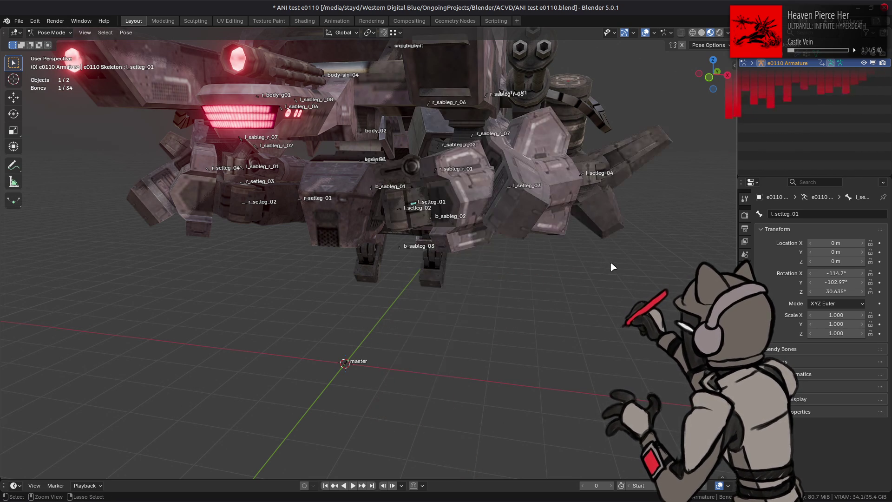
Add 90 to l_setleg_01's Y rotation, giving -12.969°.
left_click(842, 282)
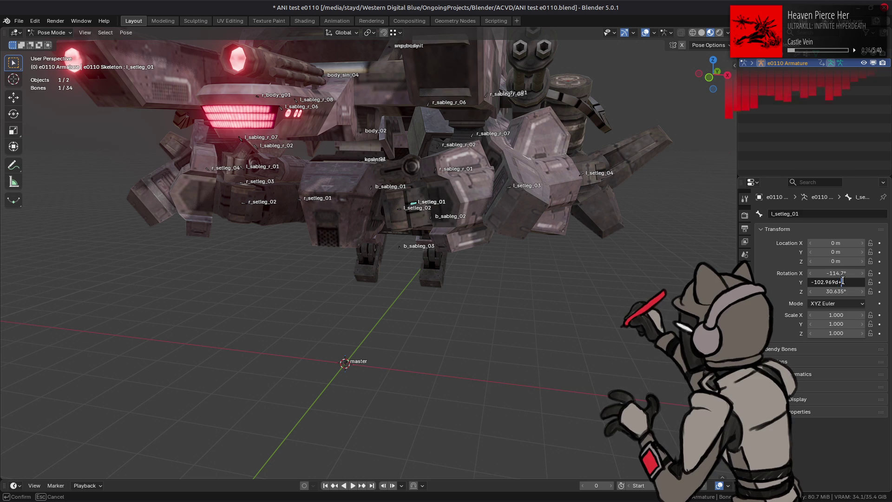
type("+90")
key("Return")
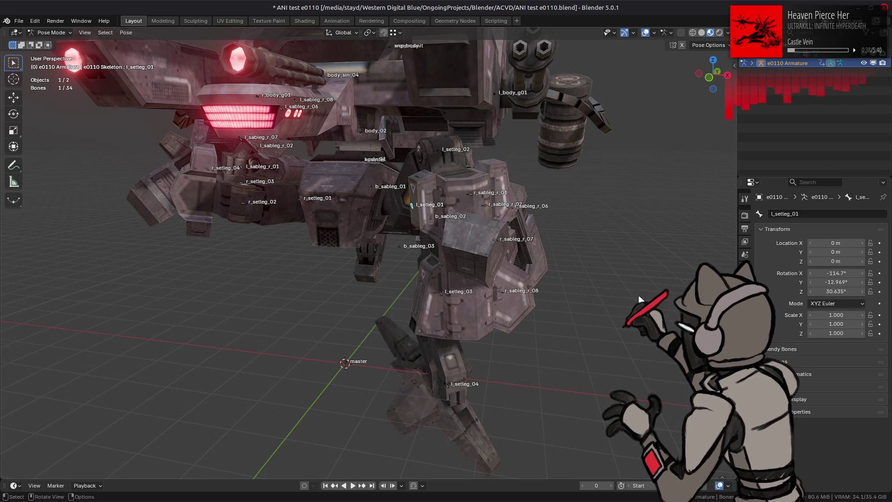
middle_click_drag(623, 292, 552, 284)
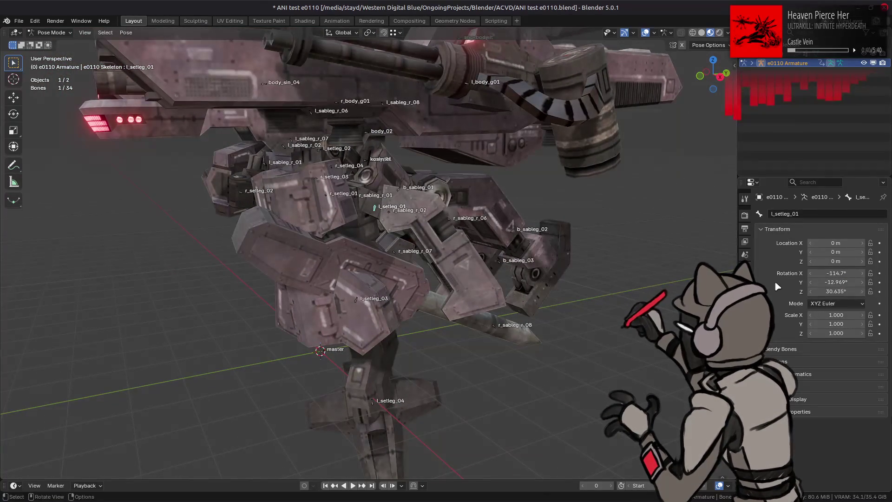
mouse_move(835, 291)
left_mouse_down()
mouse_move(859, 291)
mouse_move(835, 292)
left_mouse_up()
Add 90 to the leg's Z rotation, giving 120.64°, check the pose, and quit Blender.
left_click(839, 291)
key("End")
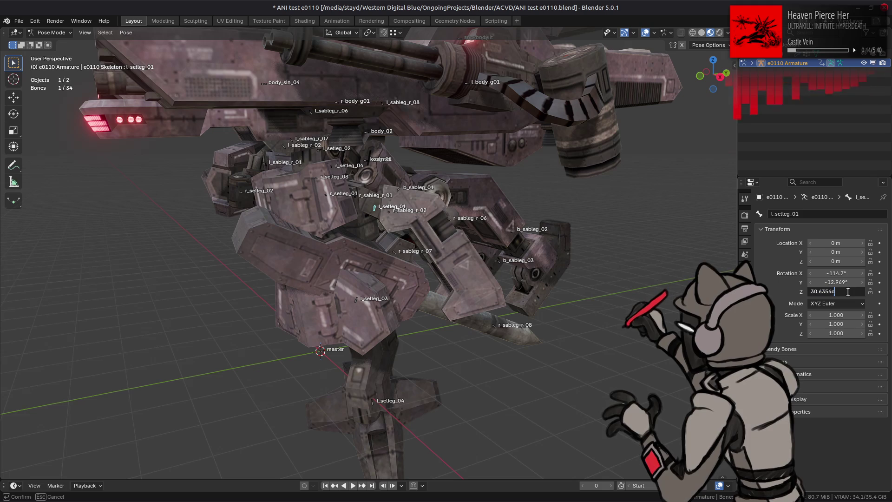
type("+90")
key("Return")
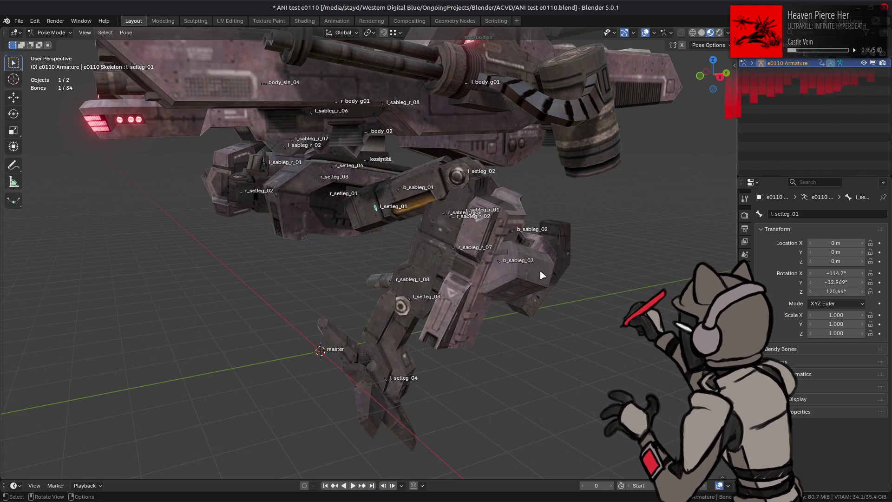
mouse_move(576, 264)
middle_mouse_down()
mouse_move(596, 271)
mouse_move(428, 264)
mouse_move(486, 277)
mouse_move(549, 281)
mouse_move(414, 255)
middle_mouse_up()
key("ctrl+q")
Close Blender without saving, then select keys[0] in a00_076.ani's objects[11] timeline.
left_click(411, 272)
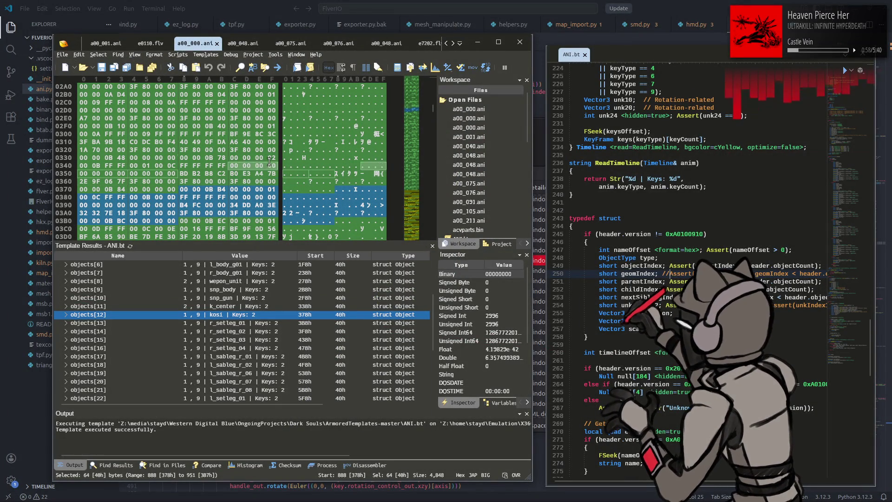
mouse_move(274, 123)
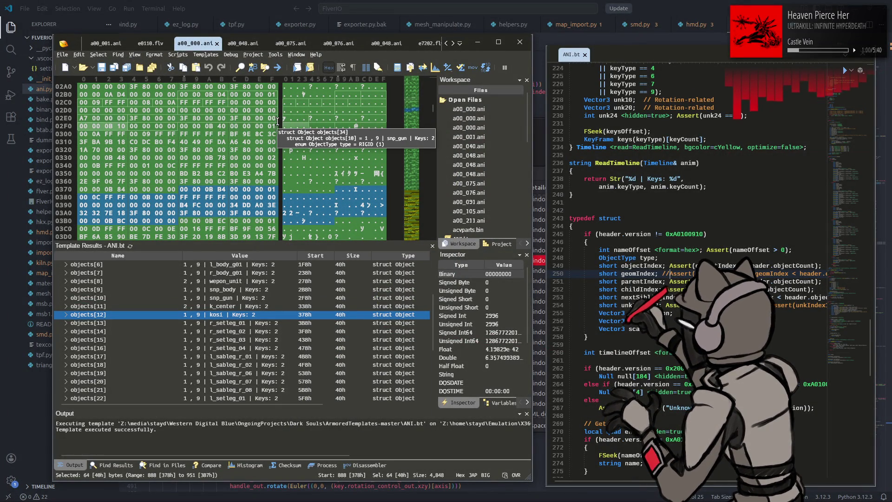
left_click(339, 43)
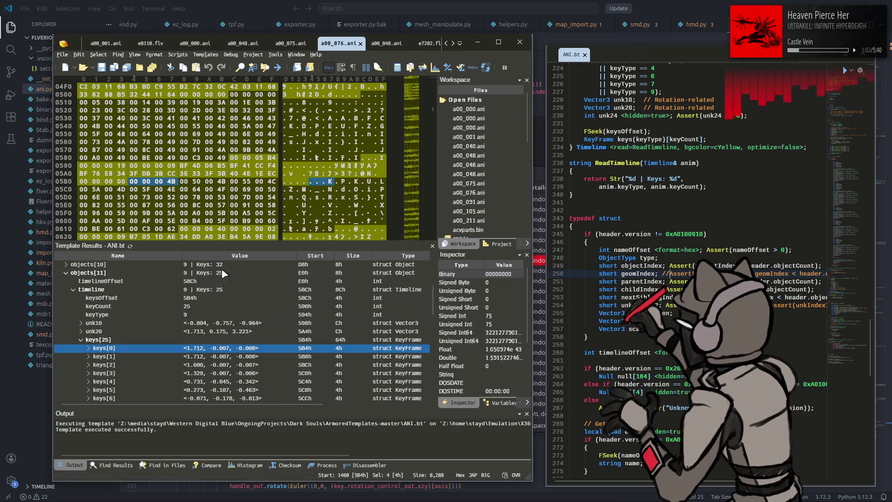
left_click(206, 332)
left_click(205, 350)
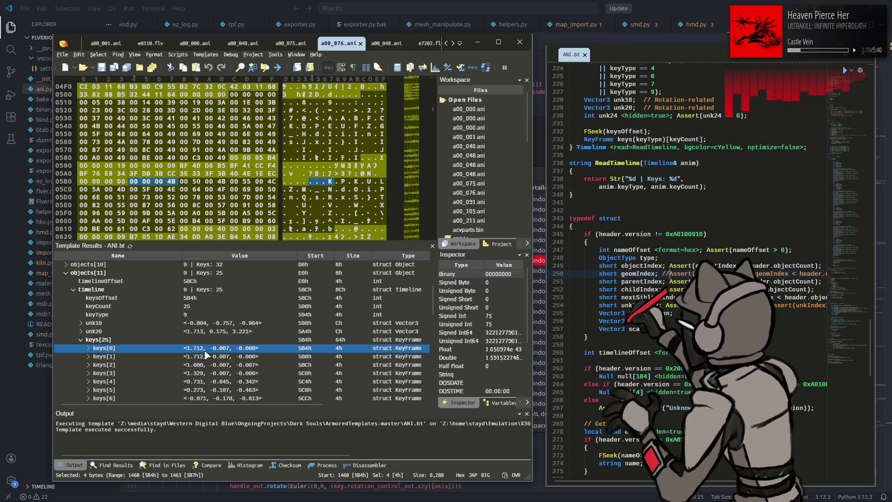
key("alt+Tab")
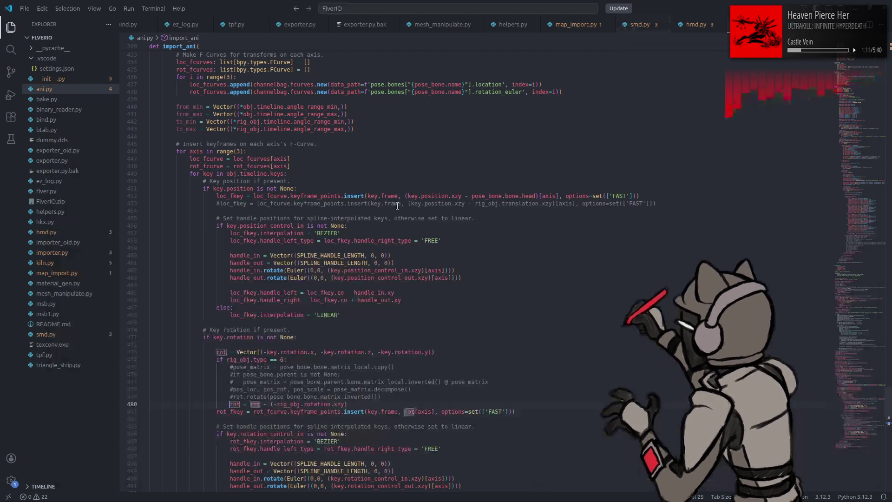
In ANI.read, append 'and False' to the rotation condition on line 277.
left_click(818, 254)
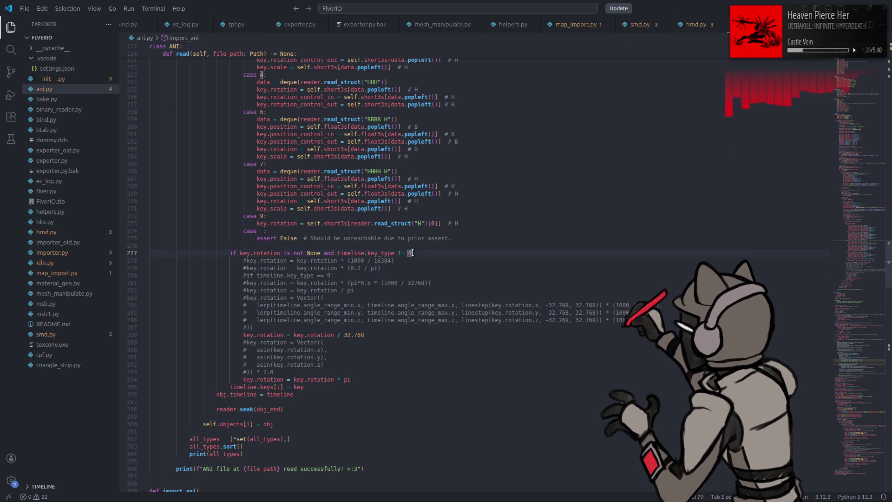
left_click(413, 252)
type("d False:")
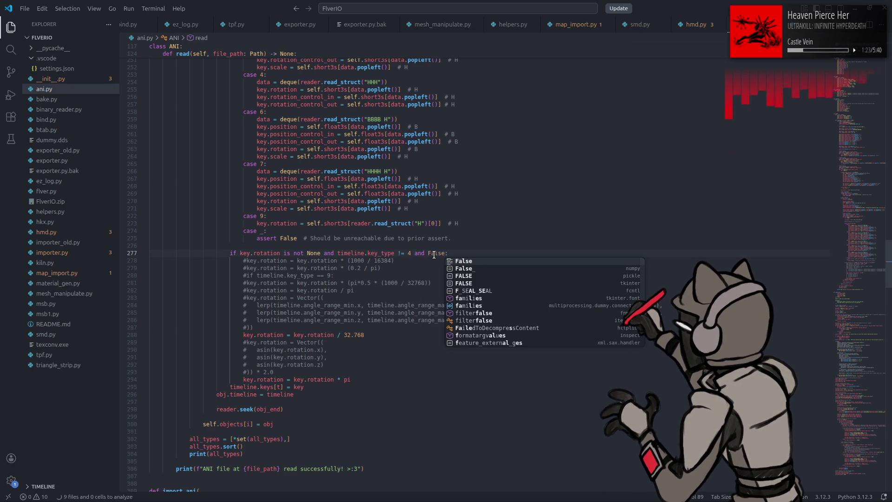
Search 'bl' in the application launcher to find Blender.
key("super")
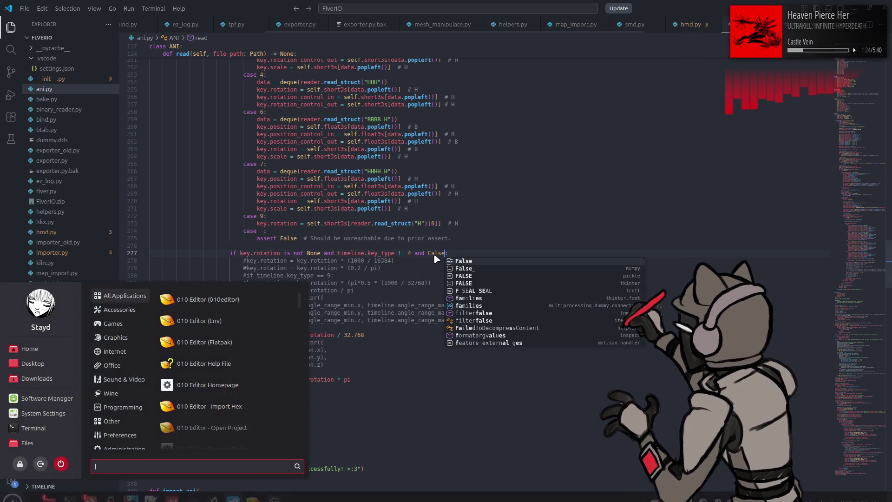
type("bbl")
key("BackSpace")
key("BackSpace")
Launch Blender and open the recent file ANI test e0110.blend.
type("l")
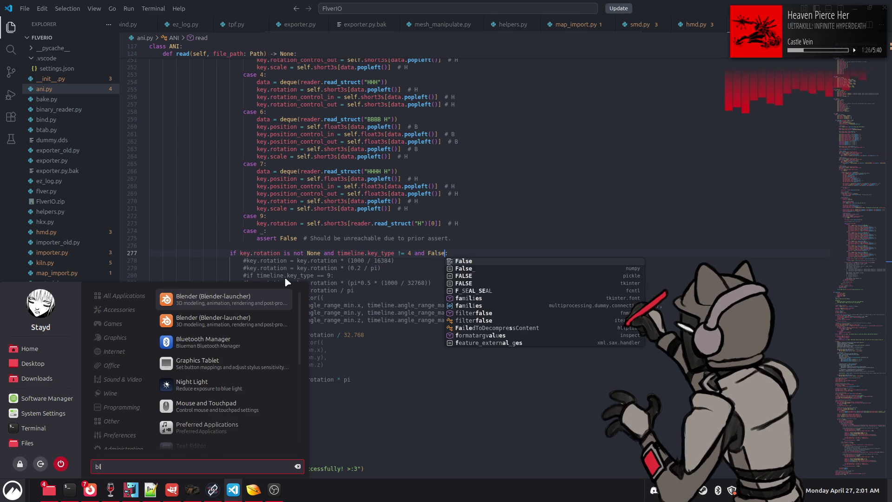
left_click(269, 296)
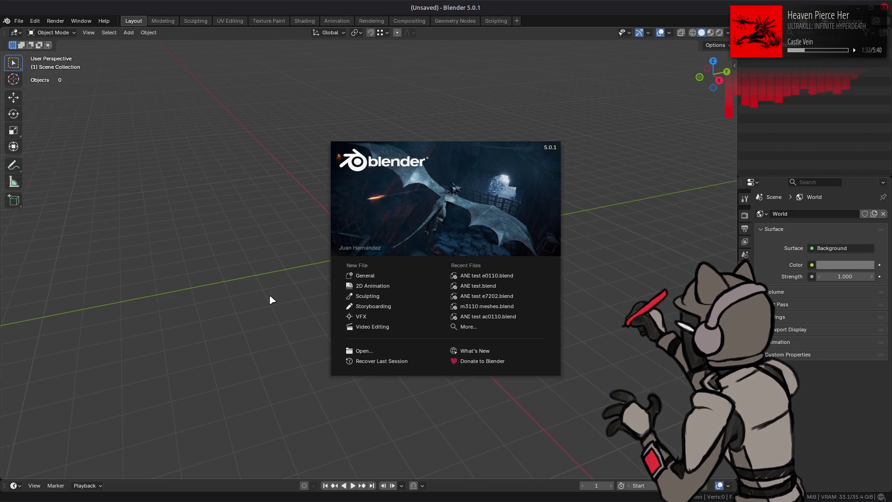
left_click(498, 278)
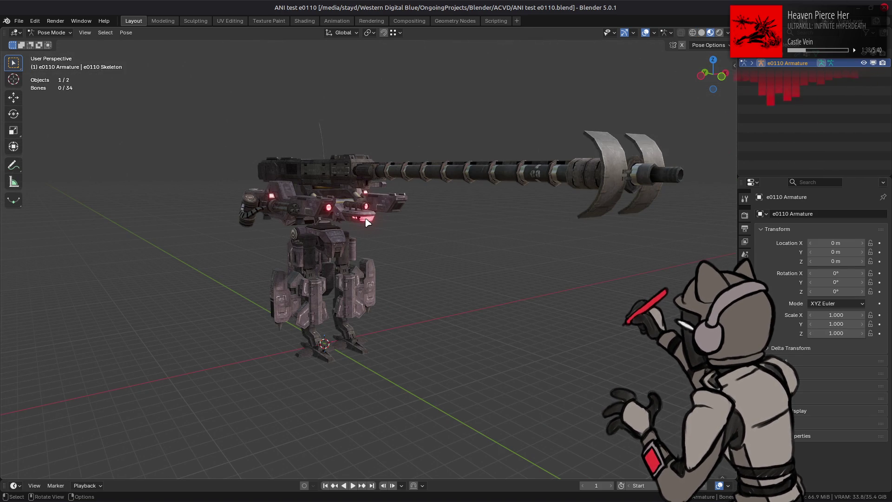
Drag a00_076.ani from the e0110_a-bnd-dcx folder into Blender and confirm the import.
key("alt+Tab")
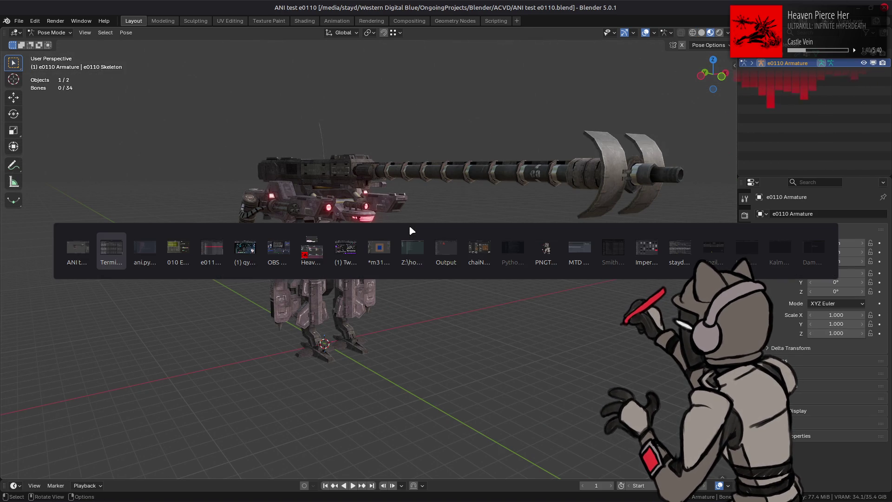
key("Tab")
key("Tab")
key("Tab")
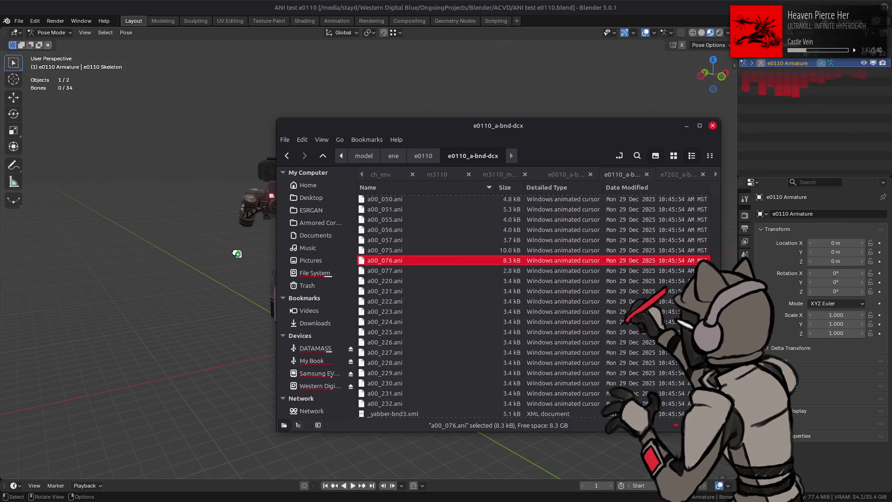
left_click_drag(237, 254, 255, 261)
left_click(255, 261)
Orbit around the mech, play the a00_076.ani animation, then quit Blender without saving.
mouse_move(255, 261)
middle_mouse_down()
mouse_move(296, 232)
mouse_move(330, 283)
middle_mouse_up()
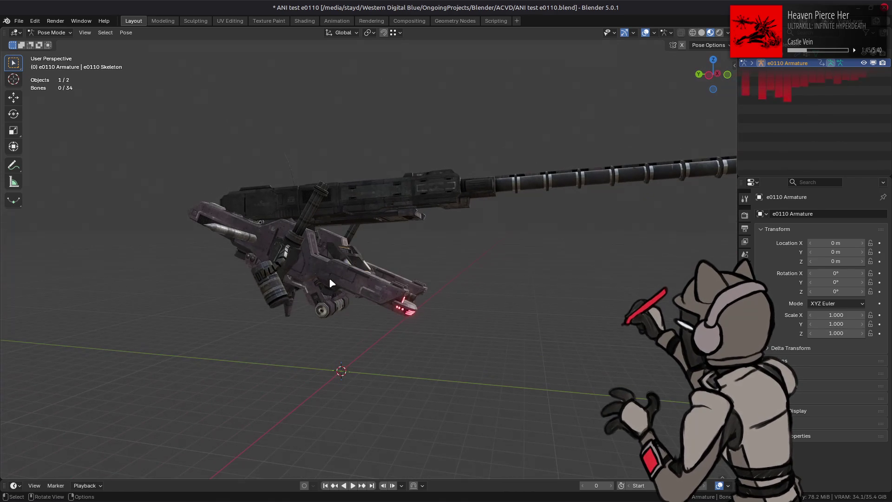
left_click(354, 485)
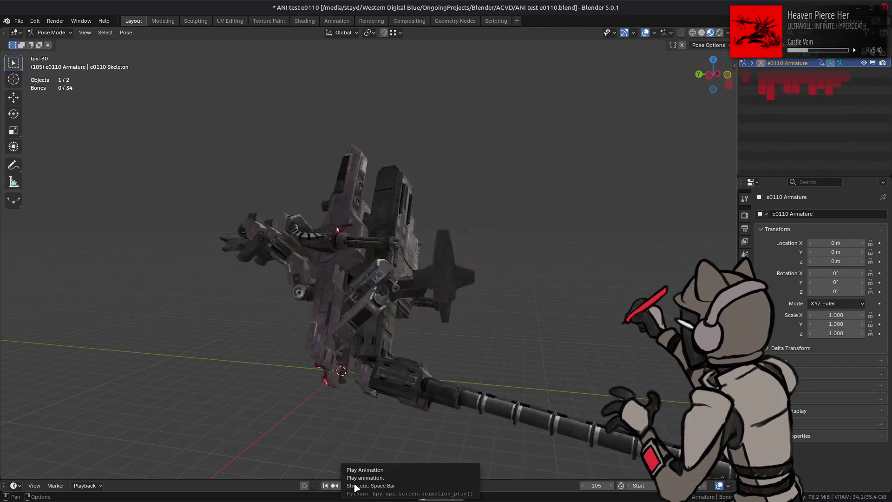
key("ctrl+q")
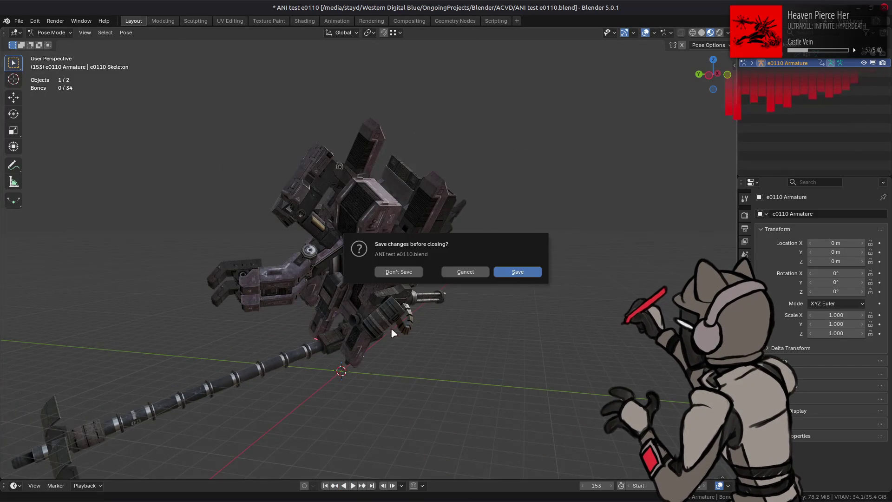
left_click(402, 270)
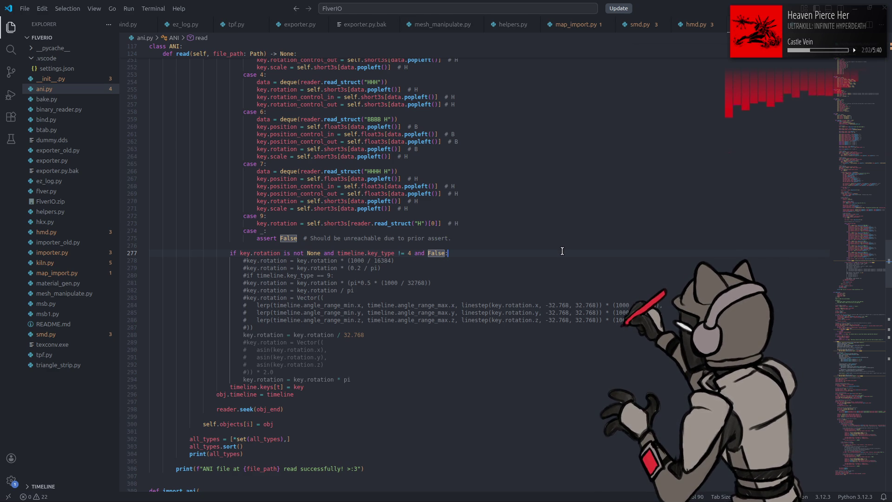
Delete the trailing 'and False' on line 277 so the condition ends with 'key_type != 4:'.
key("BackSpace")
key("BackSpace")
key("BackSpace")
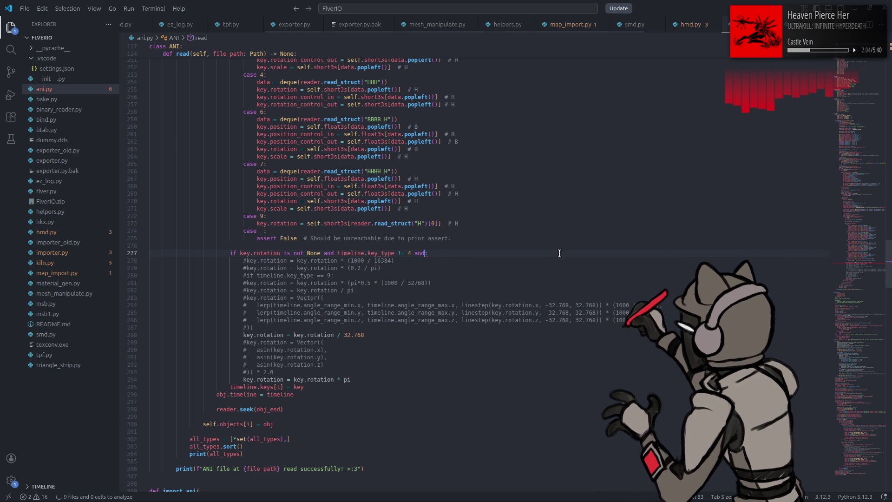
key("BackSpace")
key("BackSpace")
key("BackSpace")
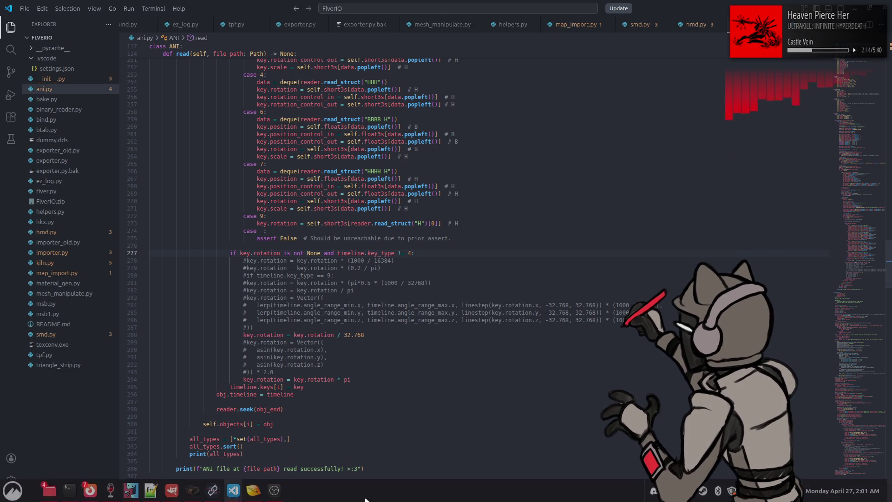
Bring 010 Editor forward and view the a00_091.ani template results.
left_click(255, 490)
scroll(355, 42, "down", 4)
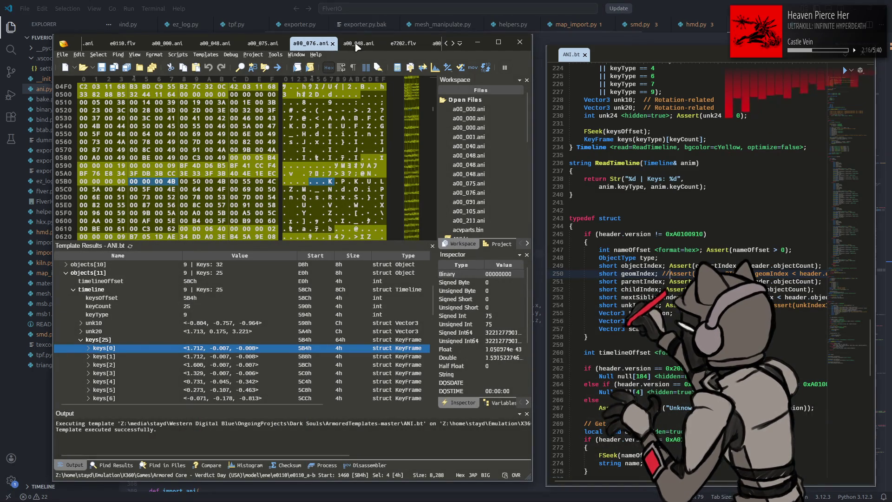
left_click(405, 44)
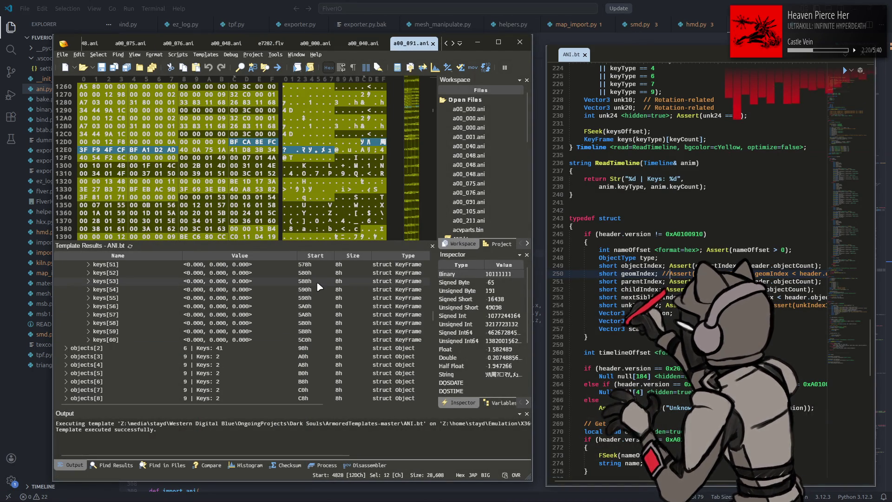
scroll(317, 281, "down", 3)
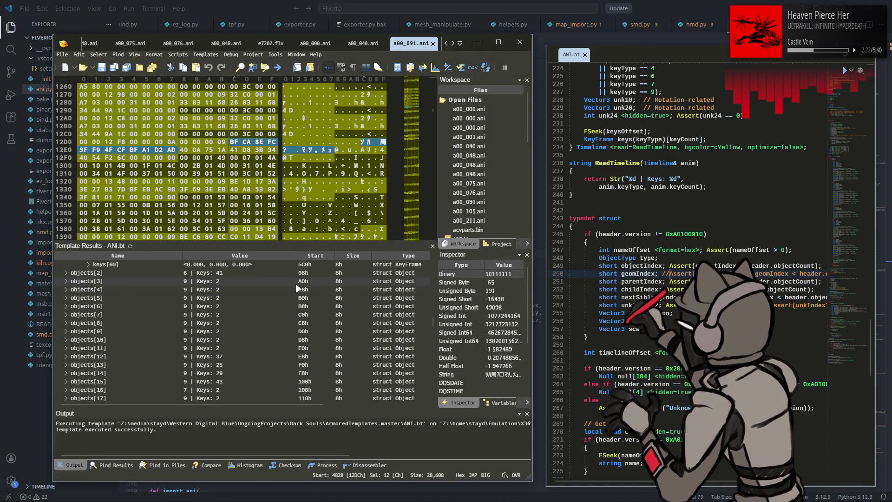
scroll(295, 290, "up", 4)
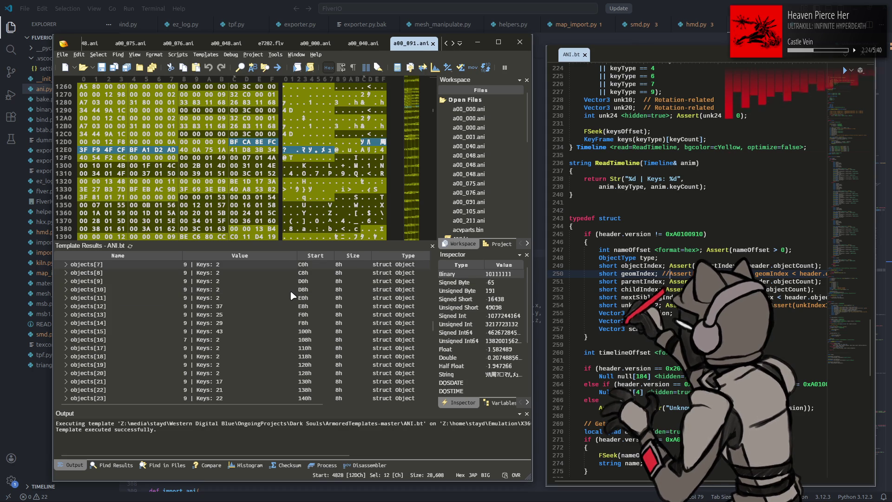
scroll(292, 295, "up", 8)
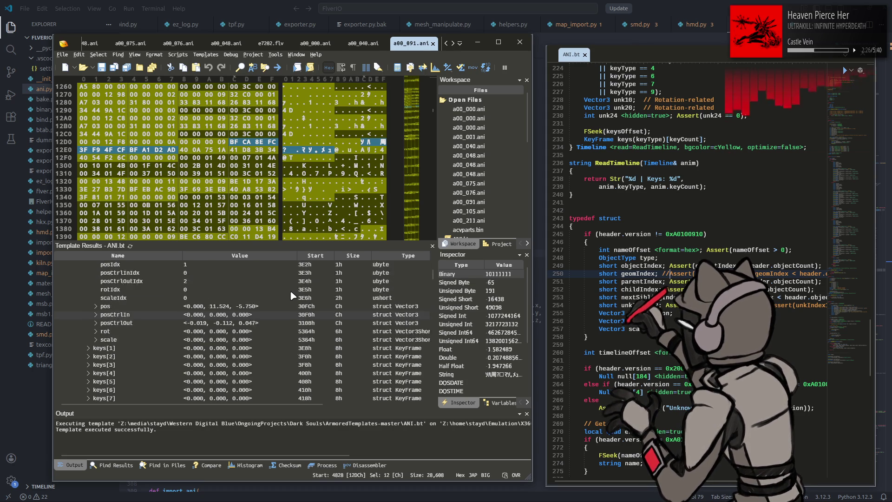
Collapse objects[1] to browse the other object timelines, then switch to a00_048.ani's keyframe data.
double_click(84, 305)
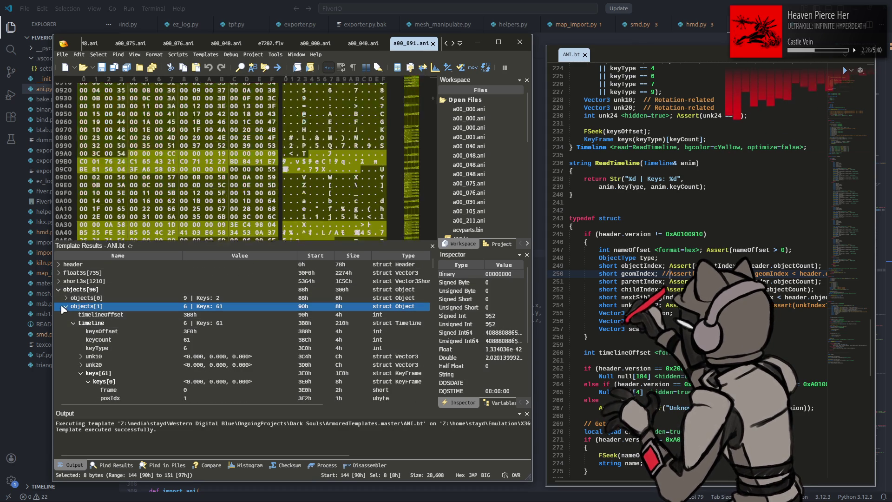
scroll(68, 312, "down", 3)
scroll(146, 312, "down", 2)
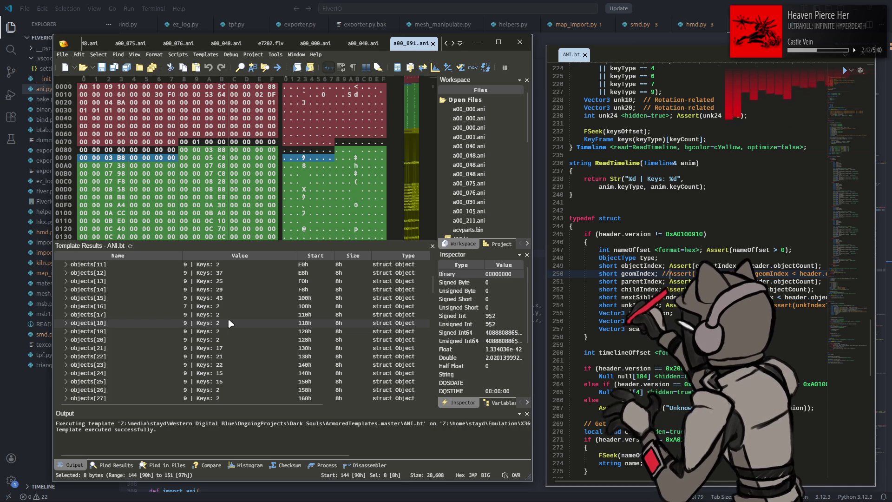
scroll(253, 324, "down", 9)
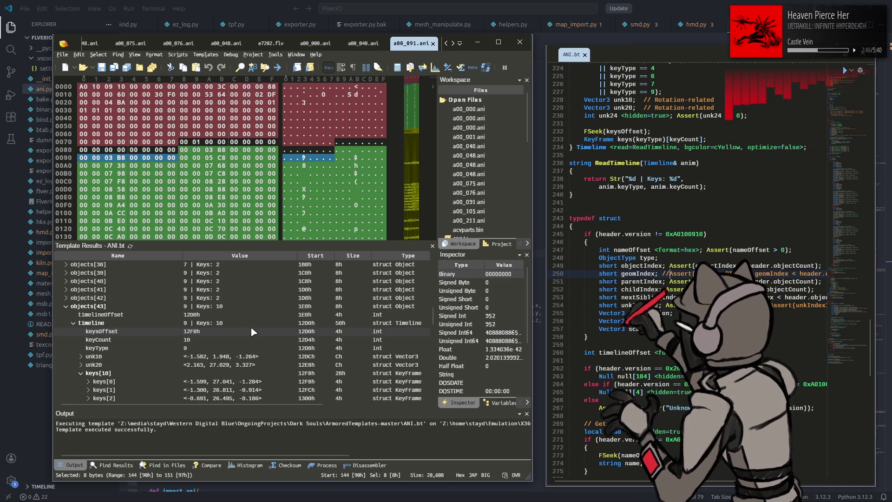
scroll(250, 326, "down", 2)
scroll(288, 288, "up", 2)
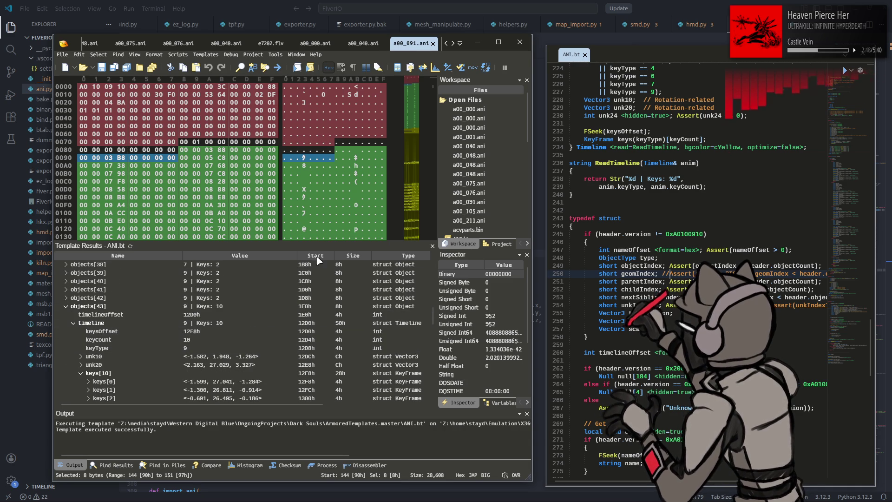
left_click(369, 48)
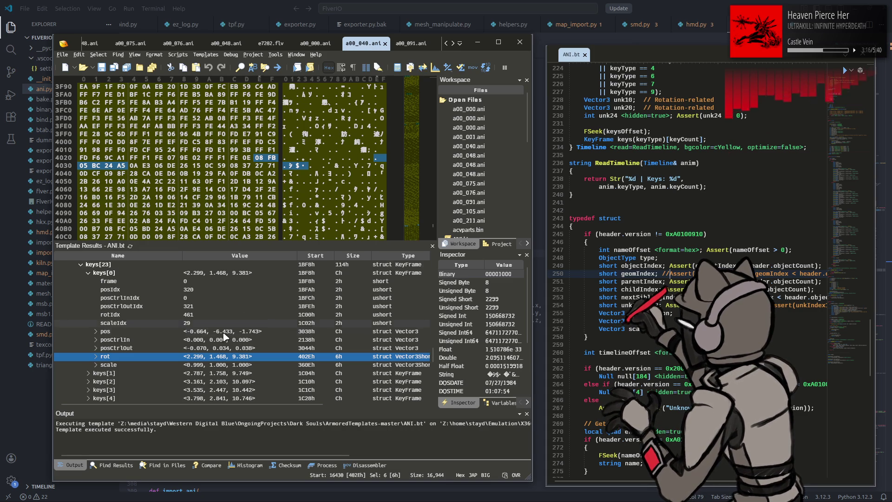
Collapse keys[0], inspect keyframe keys[1]'s values, then return to ani.py in VS Code.
scroll(228, 335, "up", 2)
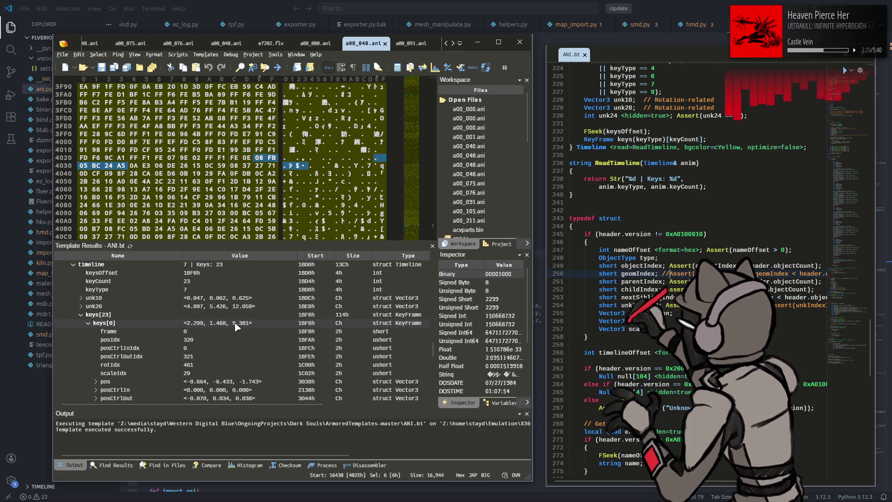
scroll(235, 327, "down", 1)
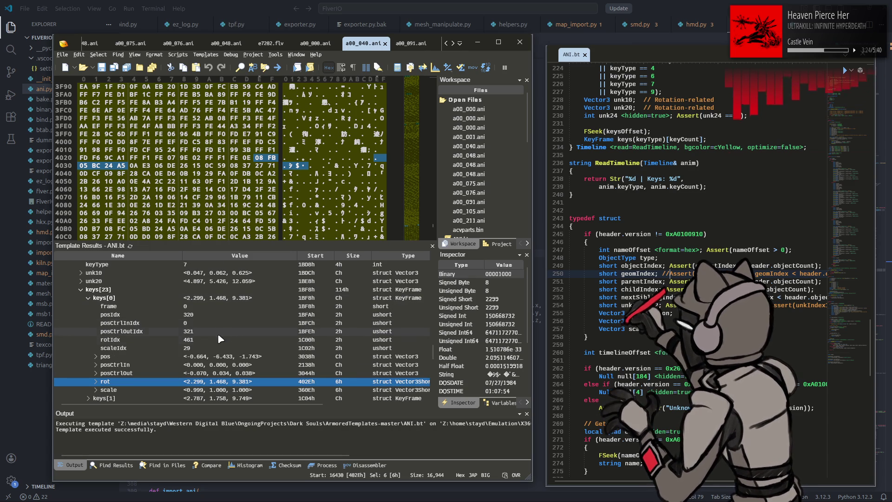
left_click(86, 300)
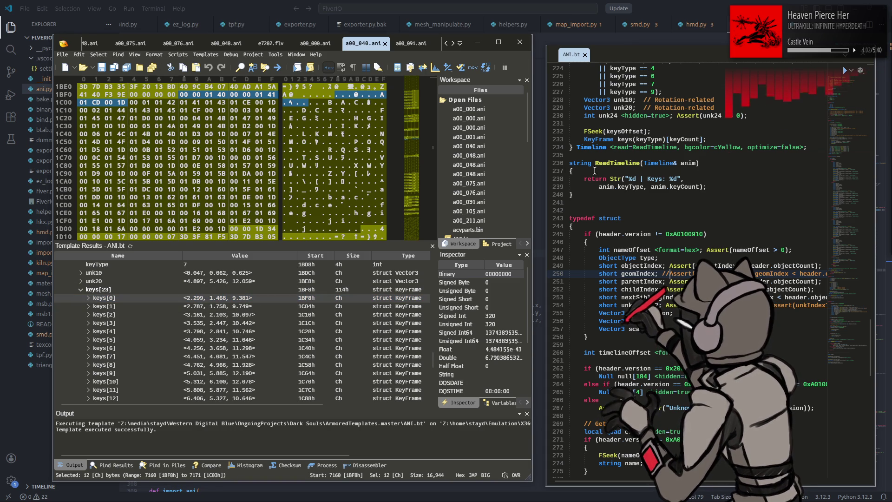
left_click(127, 306)
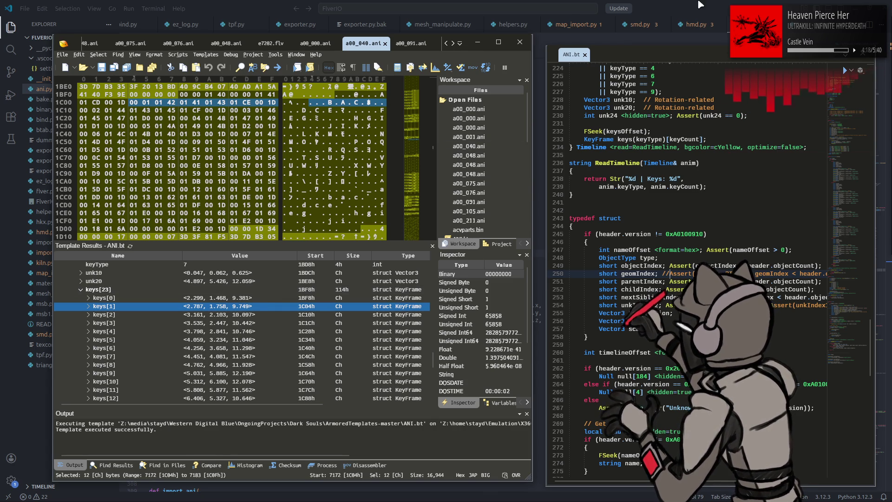
key("alt+Tab")
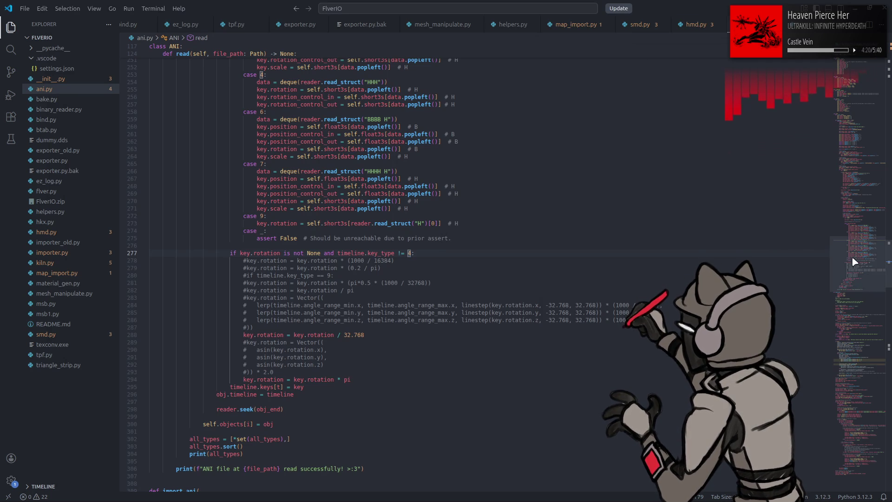
Change line 474 from 'if rig_obj.type == 6:' to 'if rig_obj.type in (1, 6):'.
left_click(860, 360)
left_click_drag(860, 361, 860, 418)
scroll(294, 244, "up", 1)
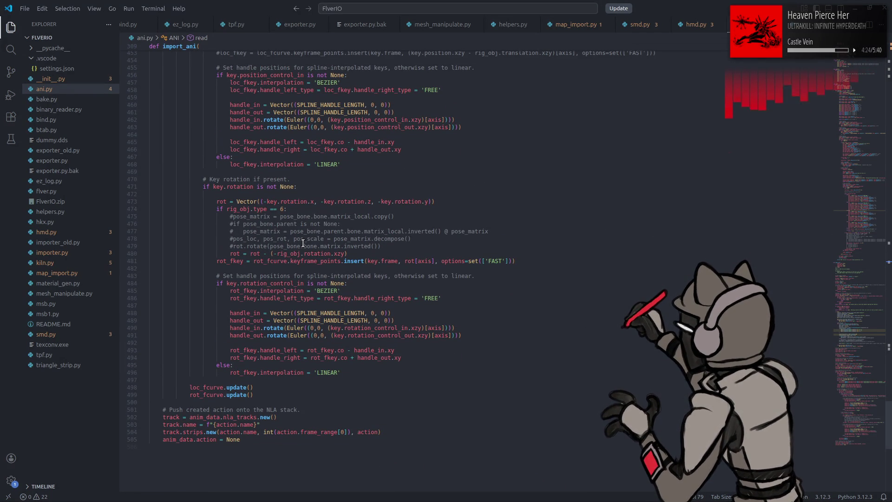
scroll(303, 242, "up", 1)
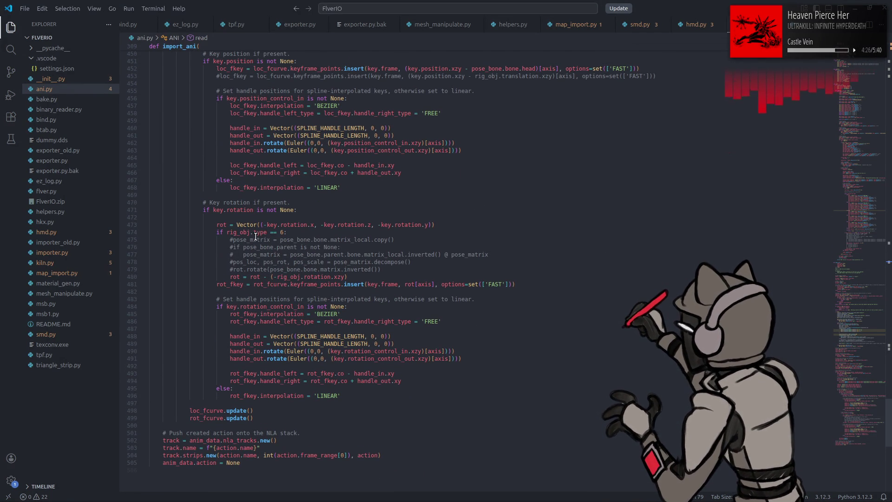
double_click(258, 232)
left_click(279, 232)
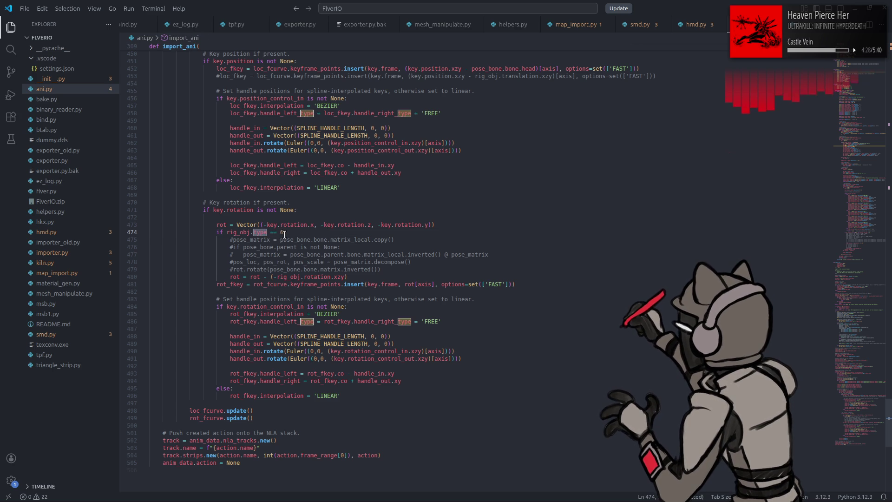
key("BackSpace")
key("BackSpace")
key("BackSpace")
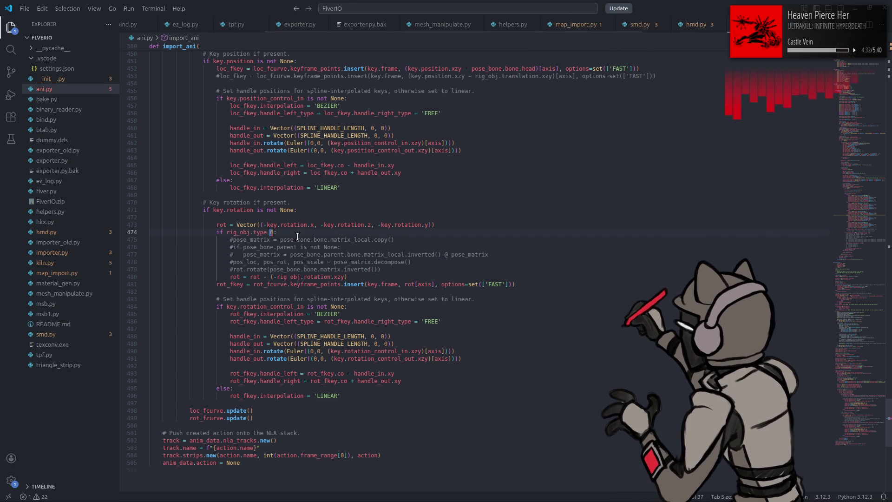
type("in")
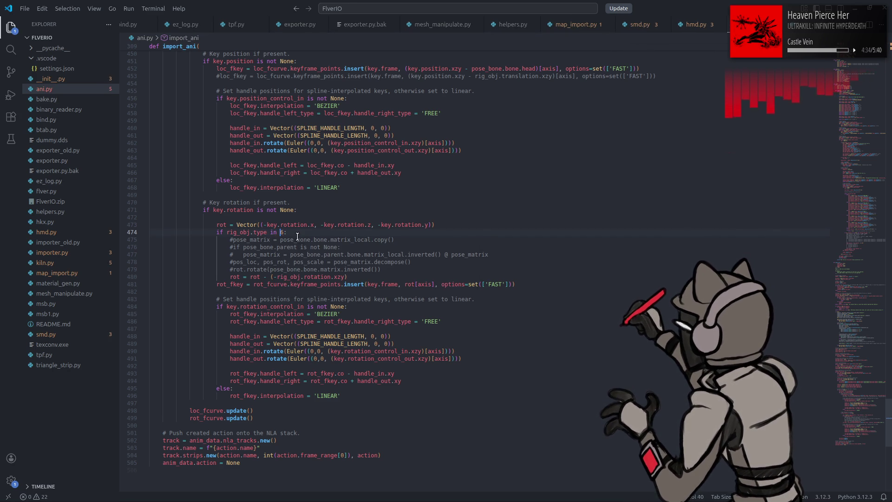
key("shift+Right")
type("(")
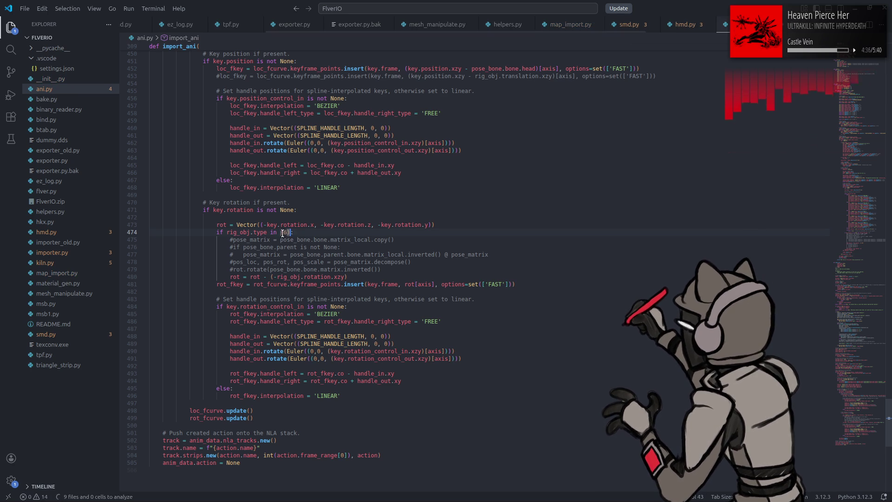
key("Left")
type("1,")
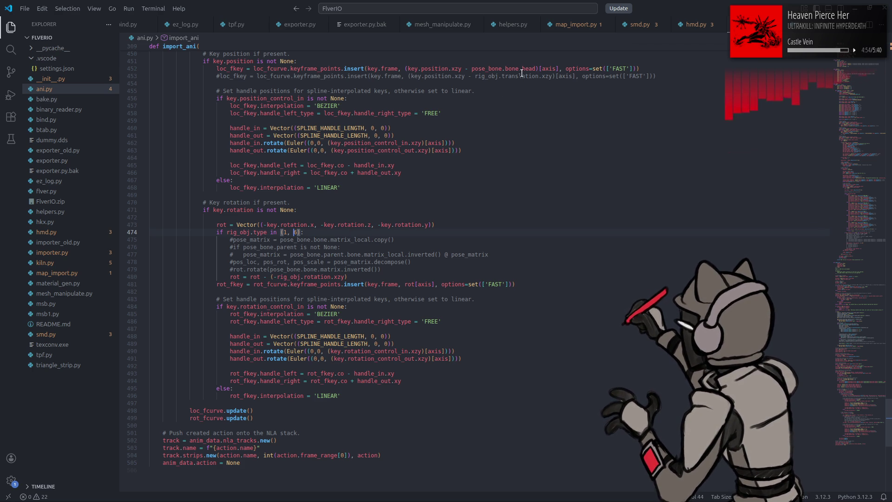
mouse_move(525, 68)
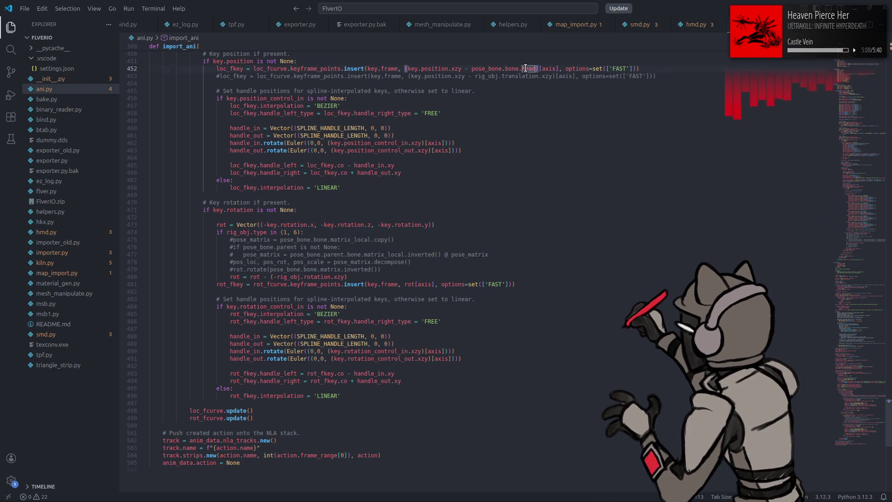
Review hmd.py's export code, return to ani.py's rig type check, and open the app launcher.
left_click(694, 24)
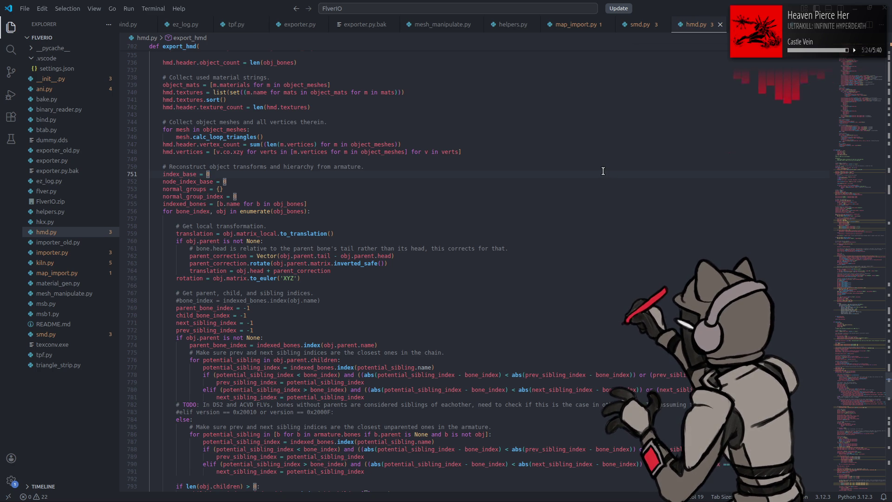
key("ctrl+Tab")
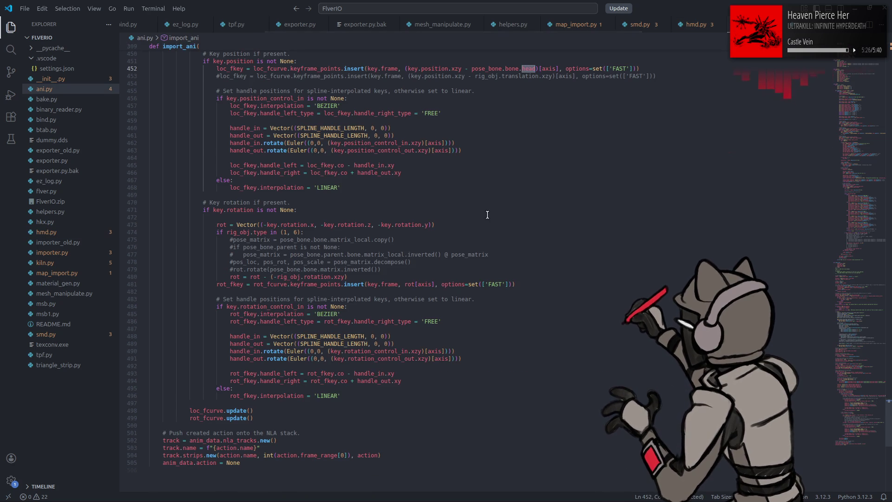
left_click(493, 200)
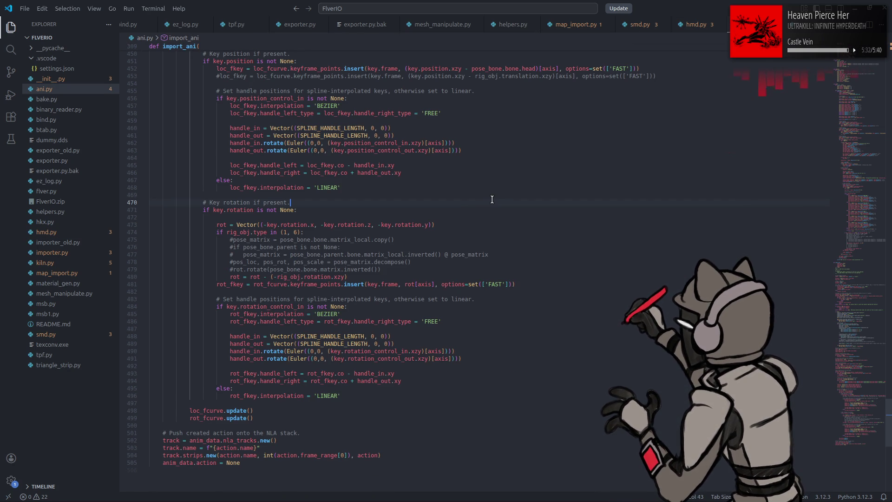
key("Down")
key("Down")
key("Down")
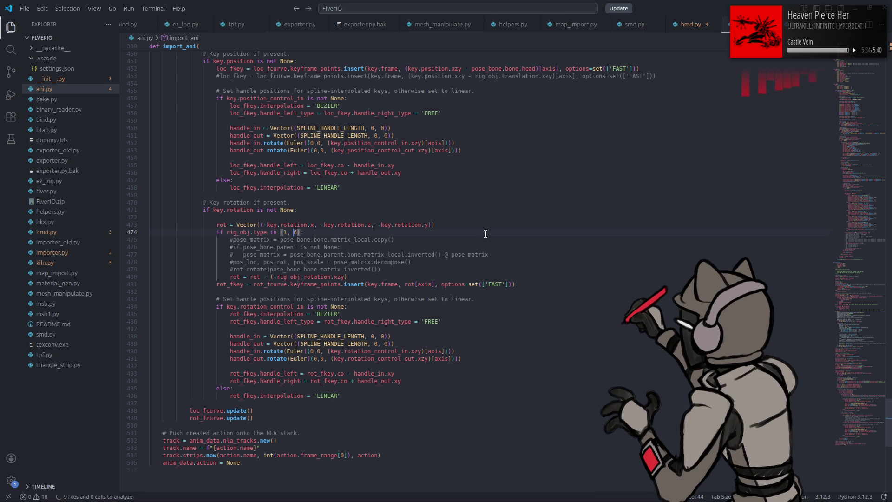
key("super")
Start Blender via 'ble' search and open the recent ANI test e0110 scene.
type("ble")
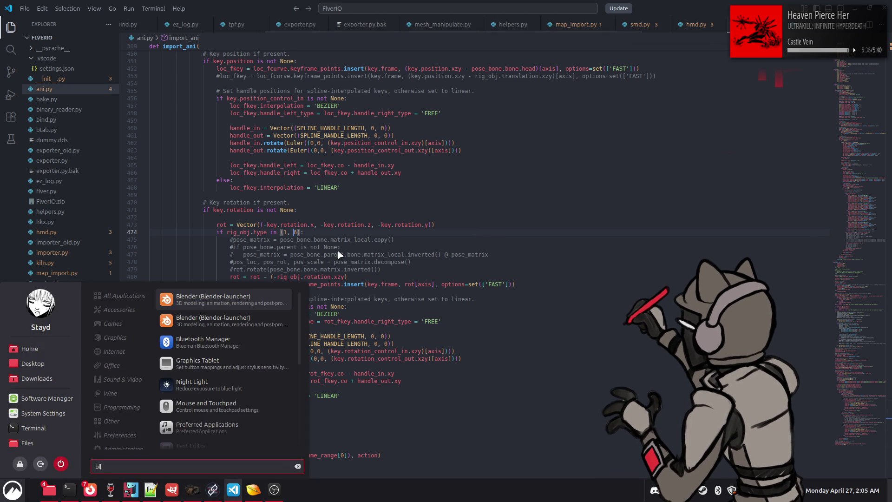
key("Return")
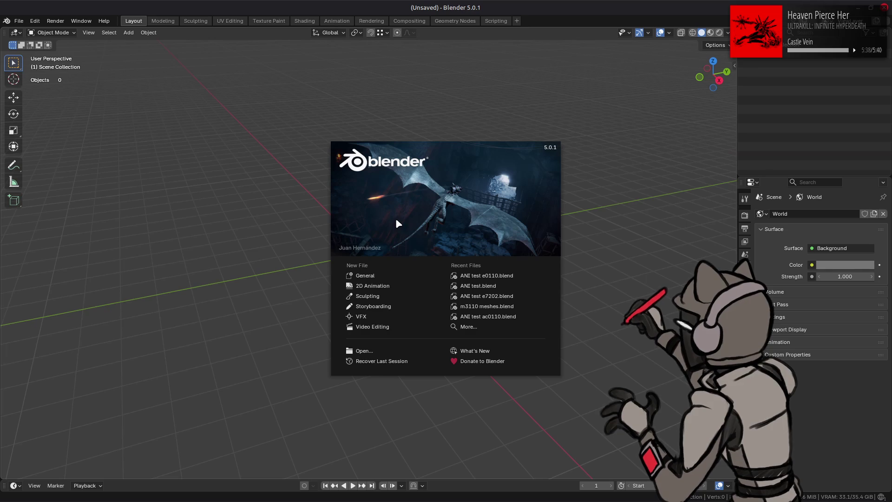
left_click(474, 267)
Drag a00_076.ani from the e0110_a-bnd-dcx folder into Blender and confirm the import.
key("alt+Tab")
key("alt+Tab")
key("alt+Tab")
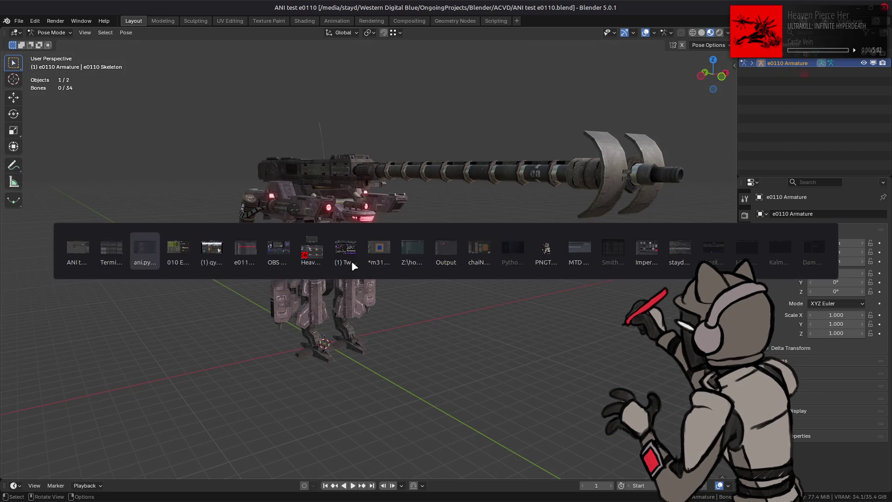
key("alt+Tab")
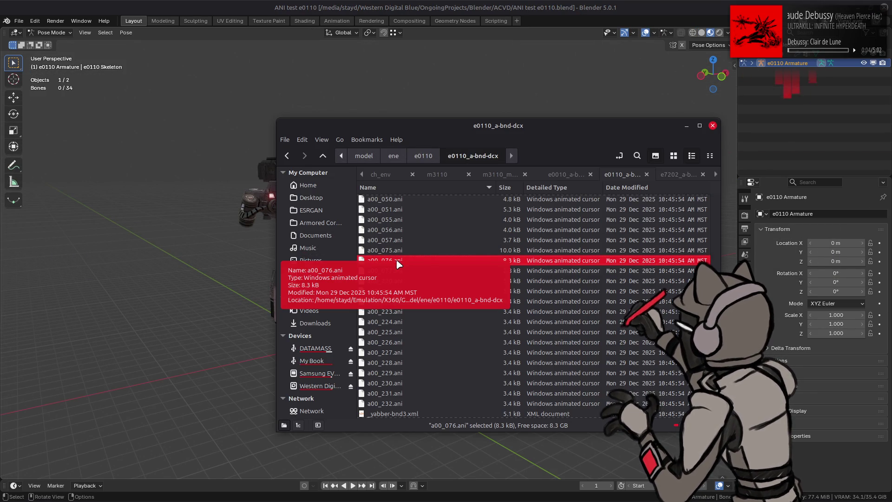
mouse_move(397, 264)
left_mouse_down()
mouse_move(309, 259)
mouse_move(235, 272)
left_mouse_up()
left_click(235, 273)
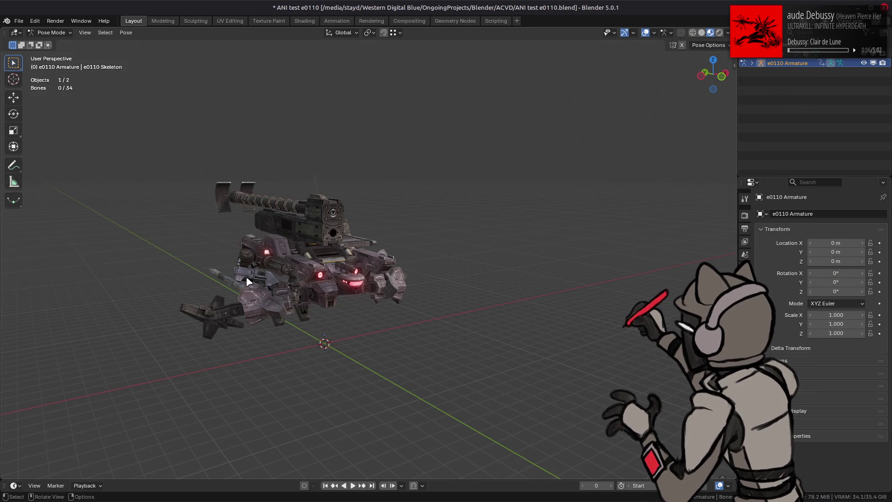
Orbit and zoom on the mech, play and stop the animation, then quit Blender.
mouse_move(247, 279)
middle_mouse_down()
mouse_move(304, 278)
mouse_move(236, 283)
mouse_move(362, 290)
middle_mouse_up()
scroll(325, 273, "up", 5)
key("space")
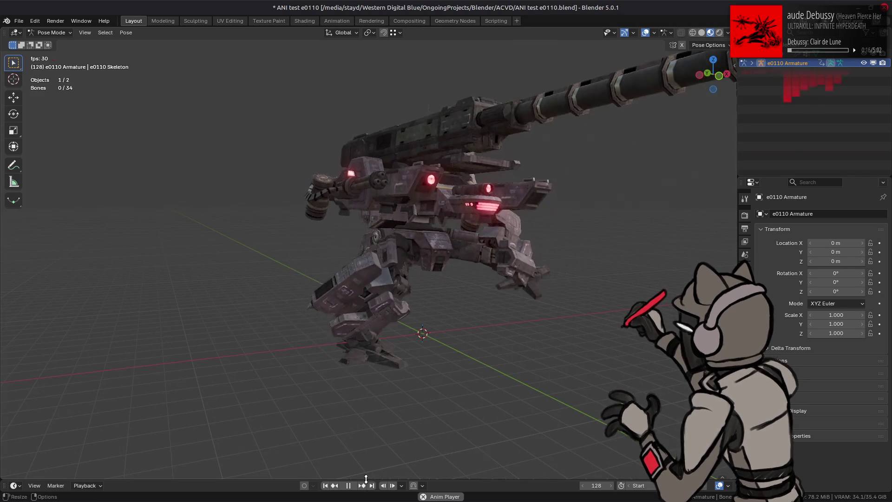
key("space")
key("ctrl+q")
Close Blender without saving and revert line 474 to 'if rig_obj.type == 6:'.
left_click(399, 272)
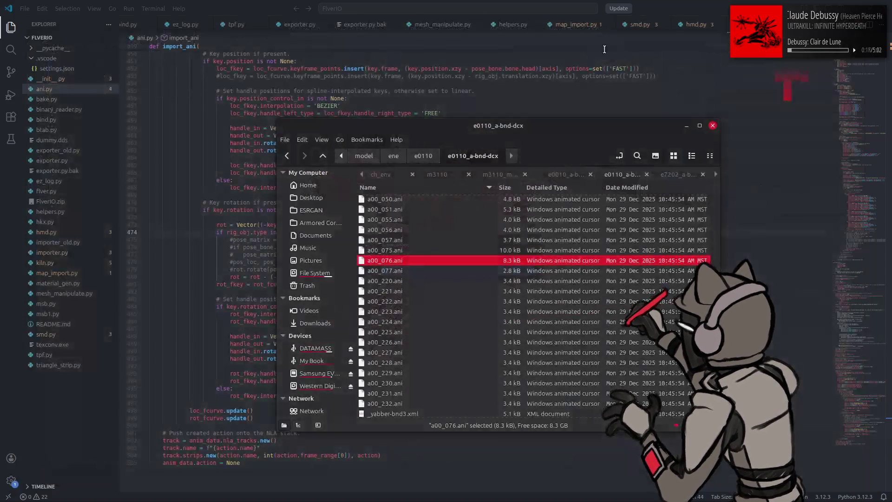
key("Right")
key("Delete")
key("Left")
key("BackSpace")
key("BackSpace")
key("BackSpace")
key("Left")
key("BackSpace")
key("BackSpace")
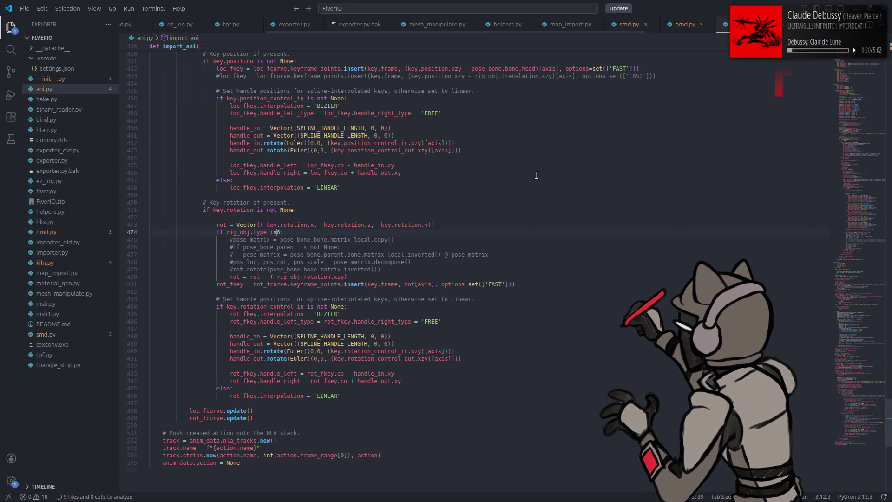
type("==")
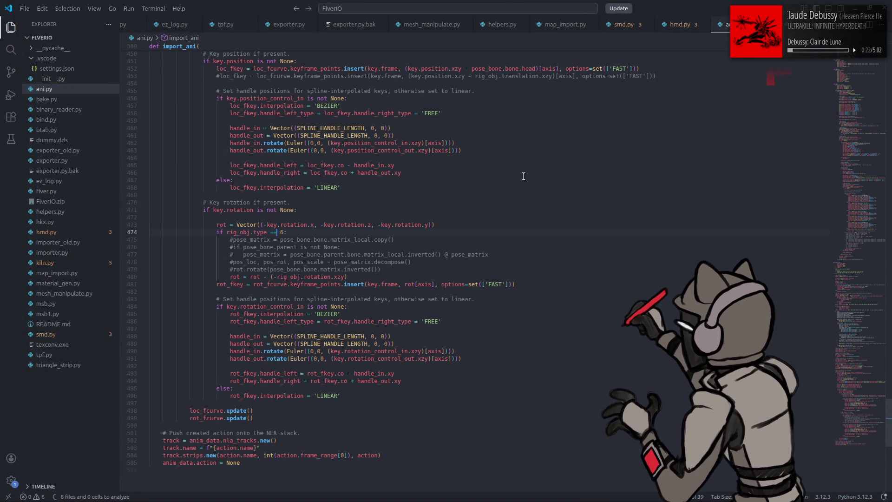
Search 'blender' in the app launcher and start Blender.
key("super")
type("blender")
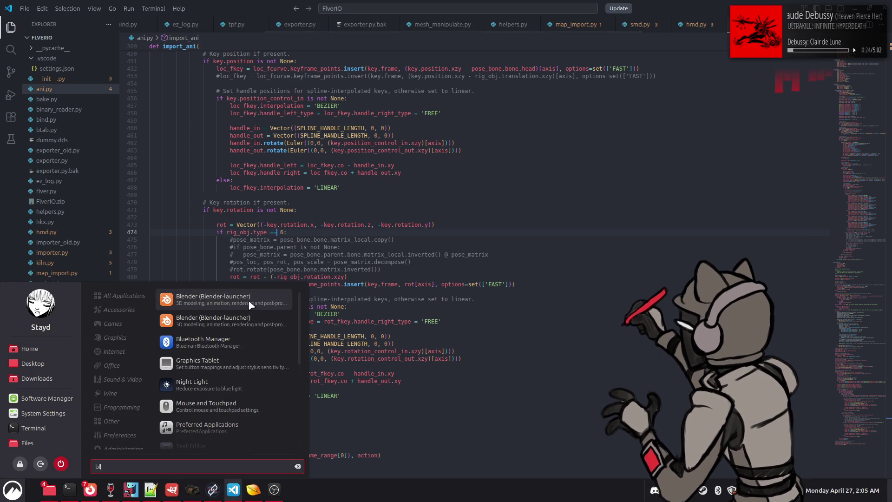
left_click(248, 300)
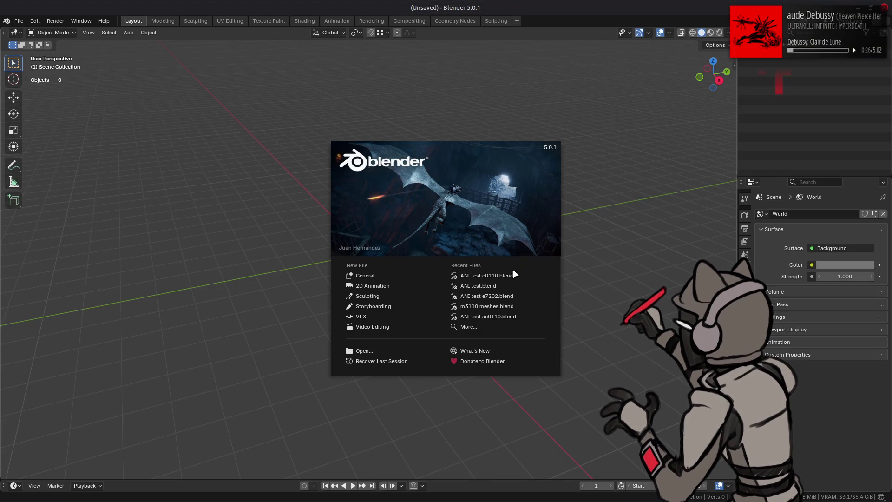
Open the recent ANI test e0110 scene and drag a00_076.ani into it.
left_click(510, 280)
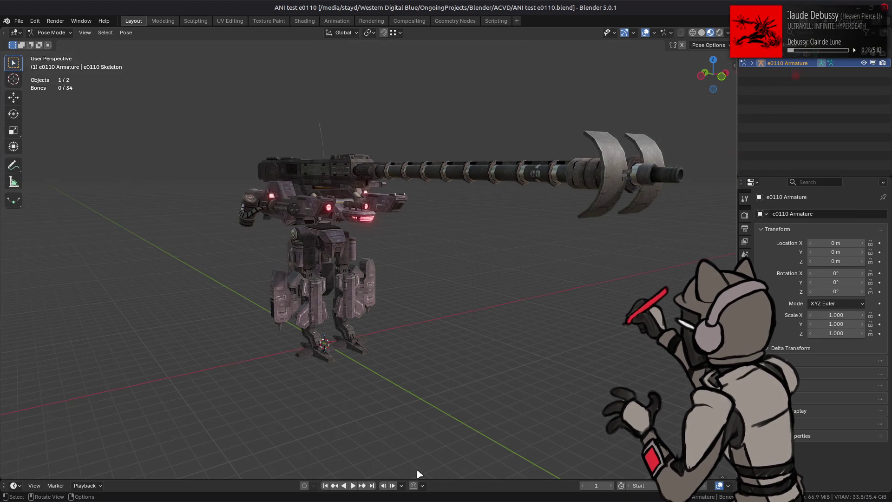
left_click(354, 486)
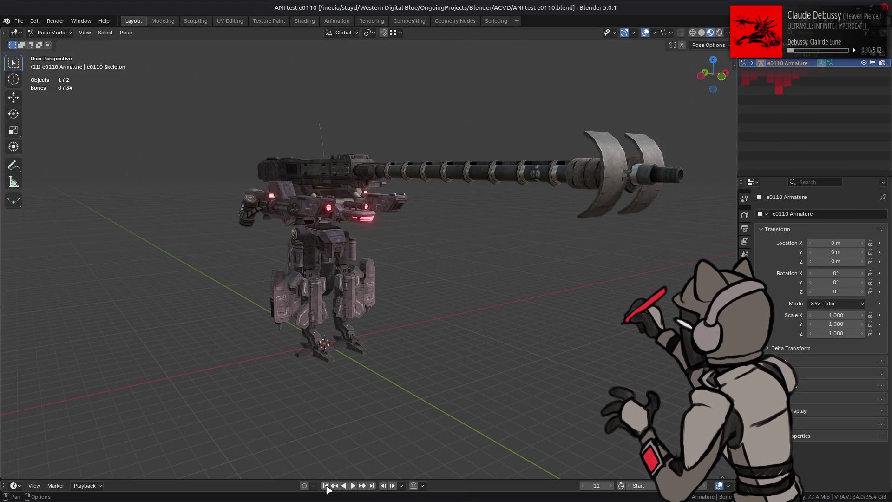
key("alt+Tab")
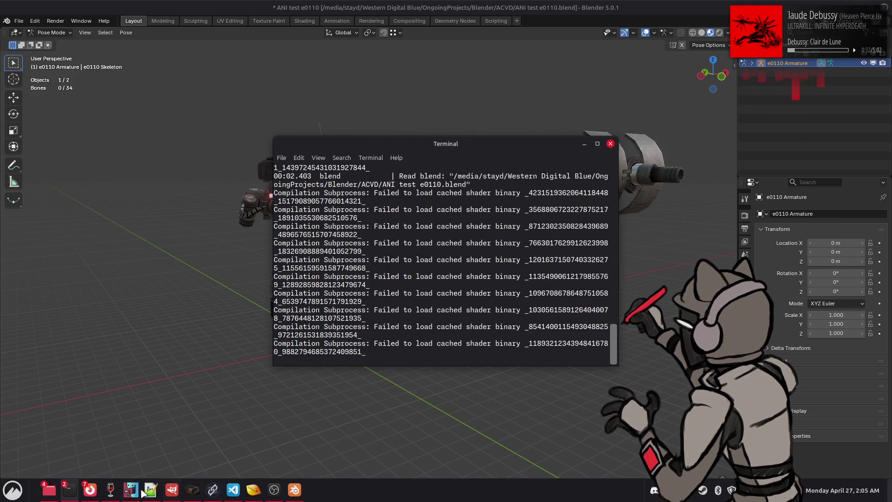
left_click(56, 495)
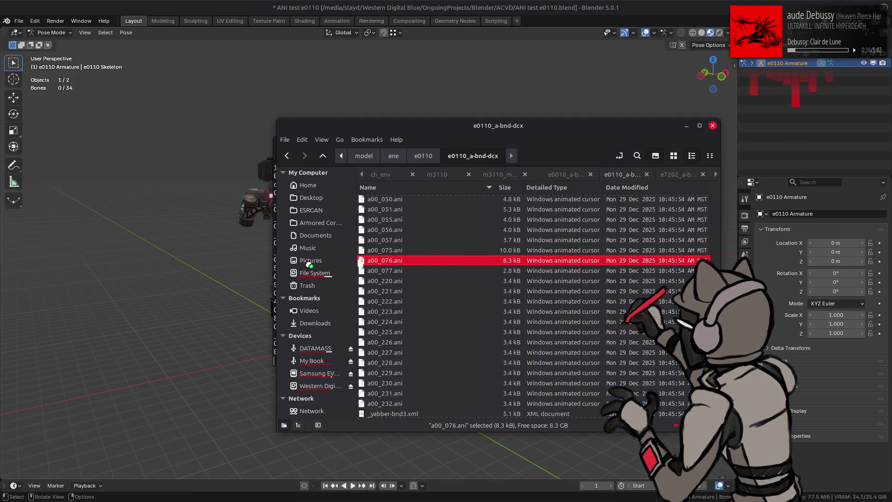
left_click_drag(309, 264, 201, 281)
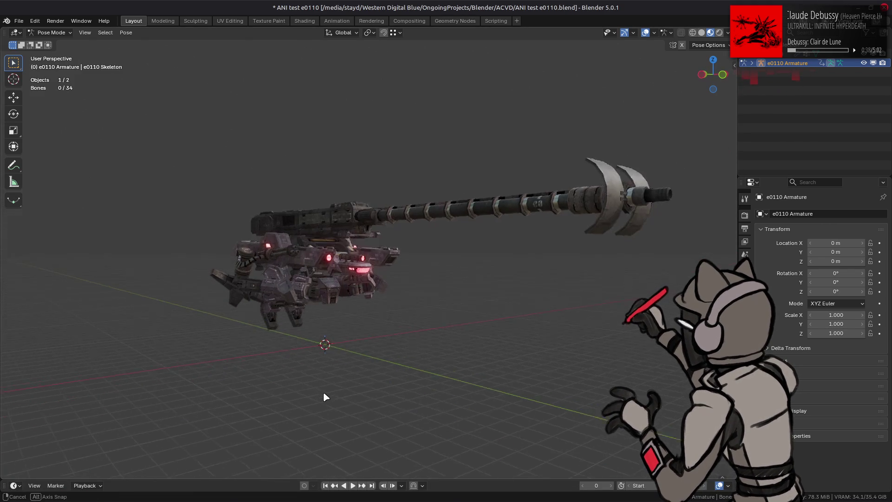
Play and stop the cannon-arm animation, rewind to frame one, orbit around the mech, then quit Blender.
middle_click_drag(325, 397, 344, 378)
scroll(342, 397, "up", 2)
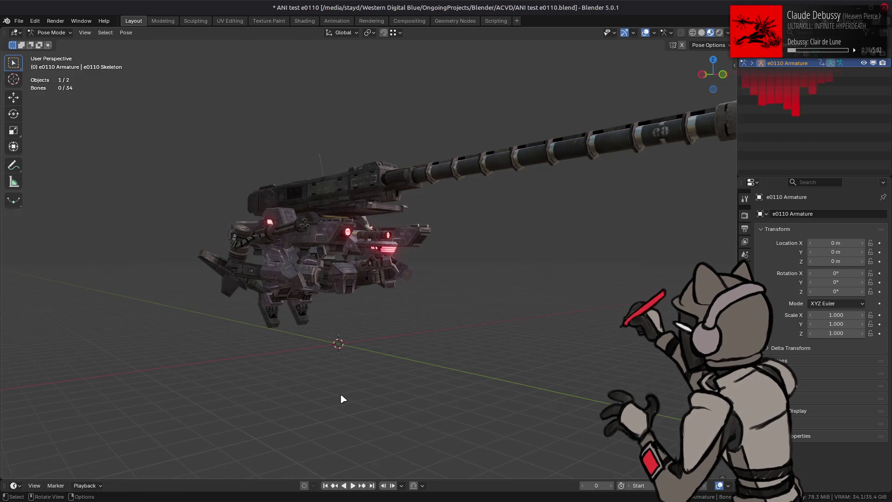
left_click(352, 485)
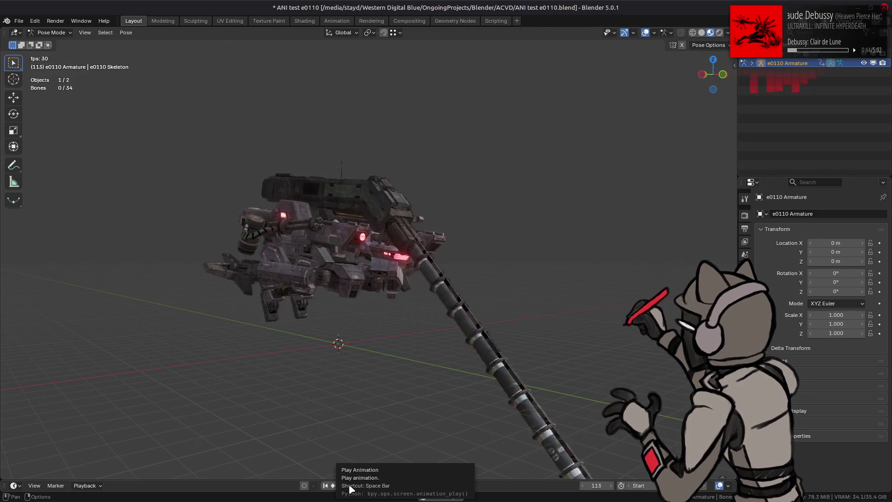
left_click(352, 486)
left_click(325, 485)
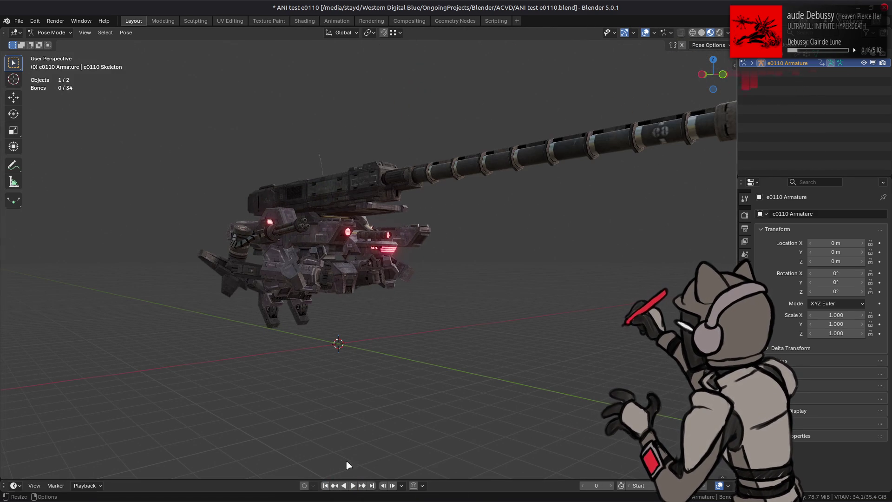
middle_click_drag(427, 391, 475, 360)
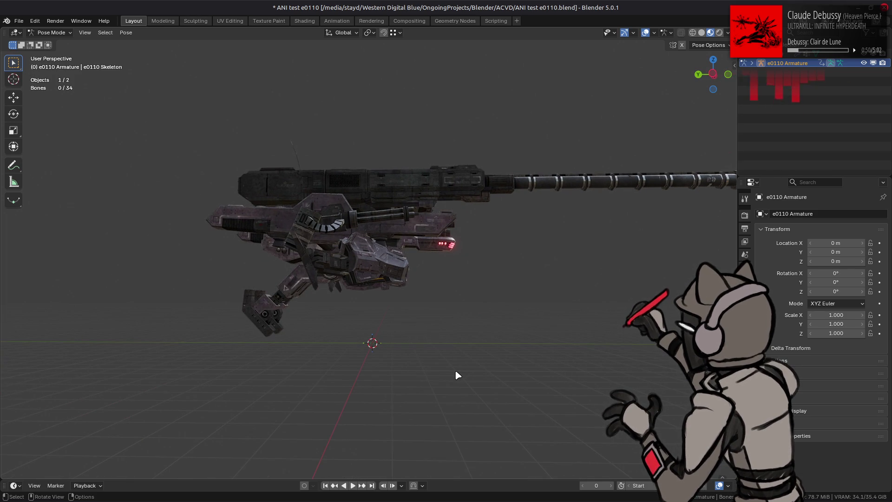
middle_click_drag(439, 359, 452, 357)
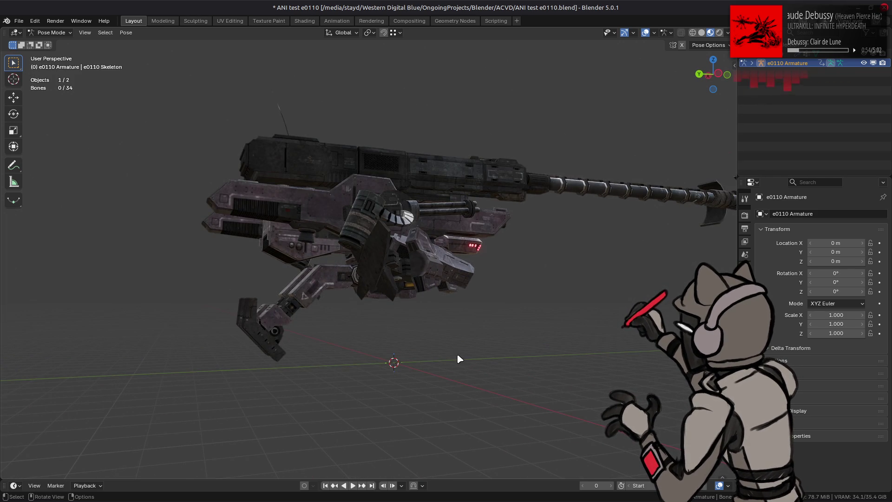
key("ctrl+q")
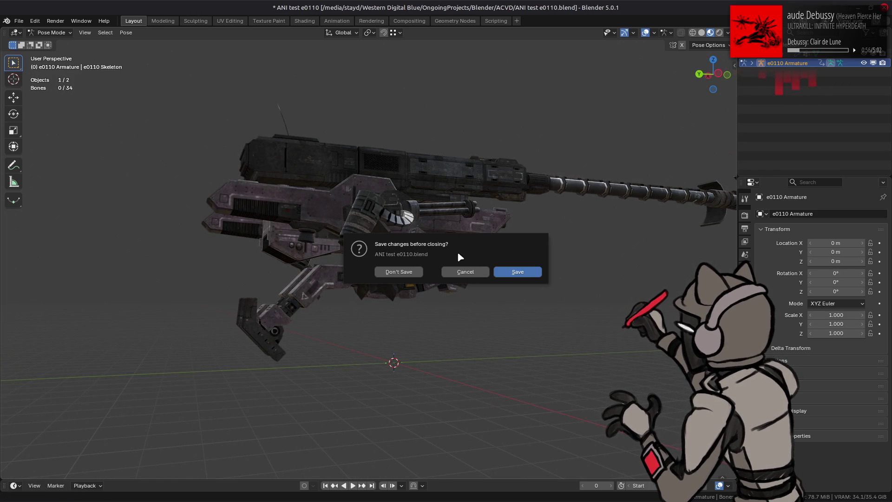
Close Blender without saving, check the key rotation code at line 471, and return to 010 Editor.
left_click(412, 272)
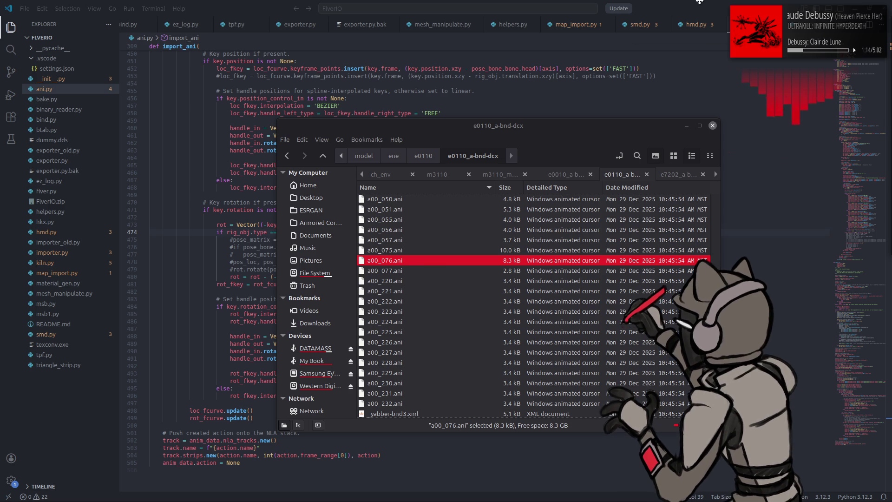
key("alt+Tab")
left_click(483, 212)
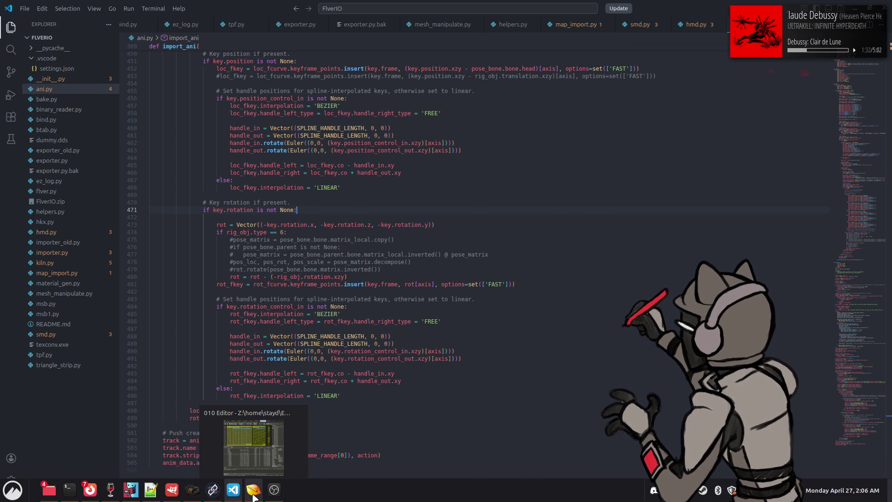
left_click(254, 496)
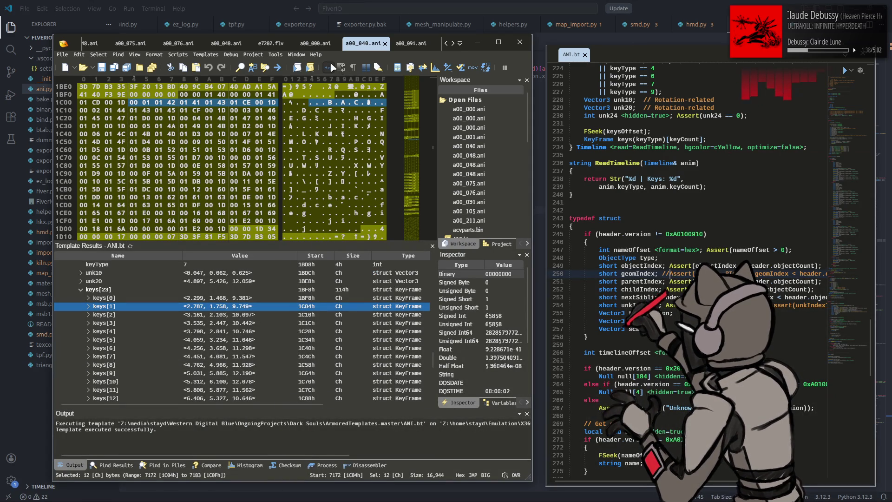
Switch from a00_076.ani to the parsed a00_000.ani file in 010 Editor.
scroll(302, 46, "up", 1)
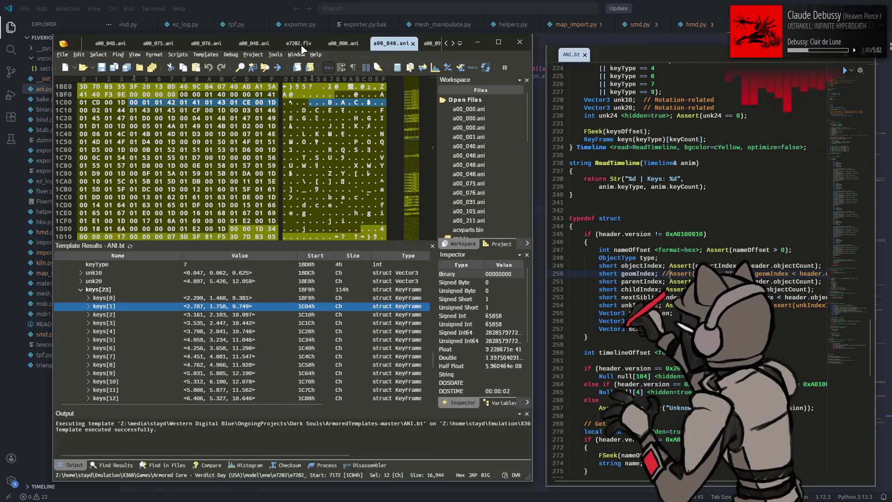
scroll(302, 46, "up", 1)
left_click(250, 44)
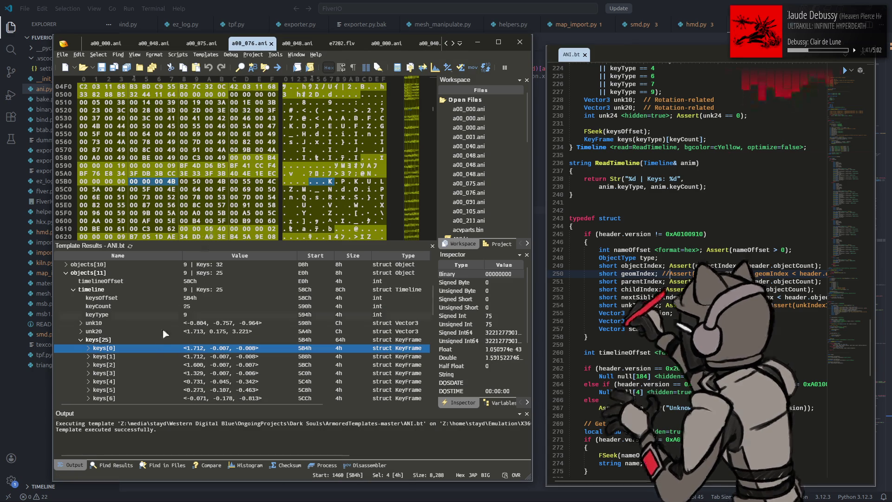
left_click(112, 45)
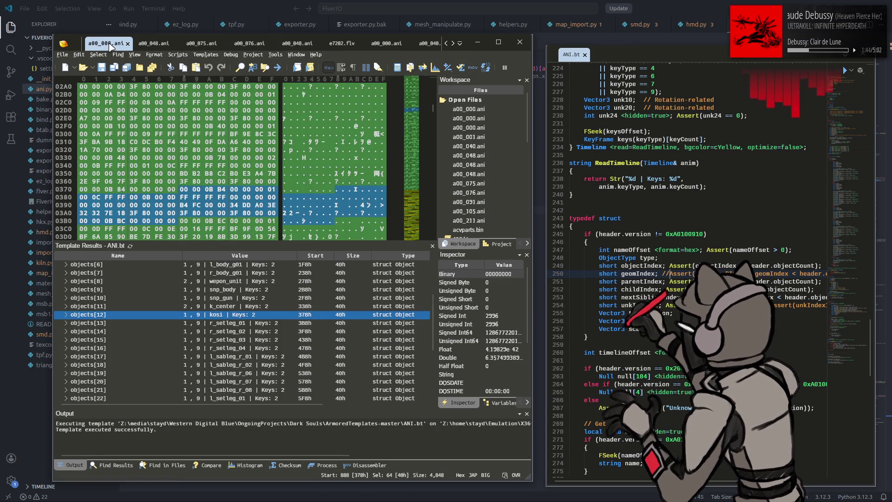
scroll(109, 313, "down", 3)
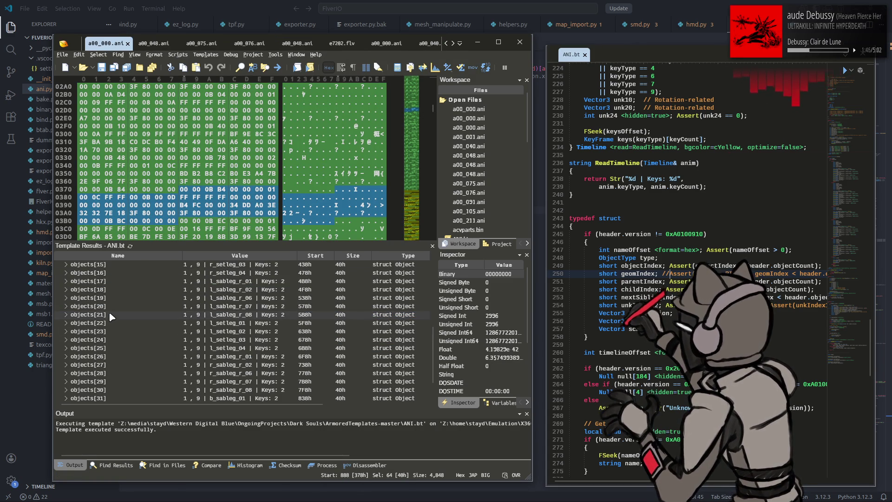
scroll(109, 311, "up", 4)
Expand objects[10] snp_gun and highlight its rotation 3.142, -0.000, 0.000 in the hex.
left_click(70, 322)
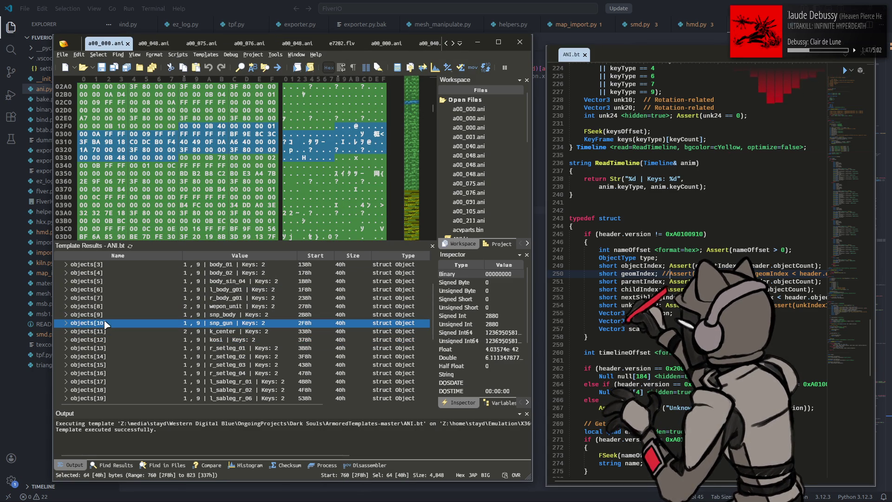
left_click(68, 323)
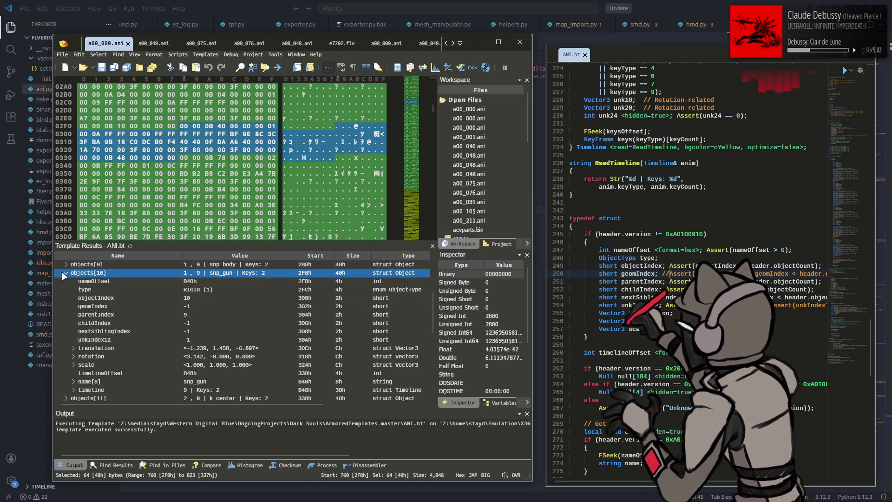
left_click(65, 276)
left_click(70, 292)
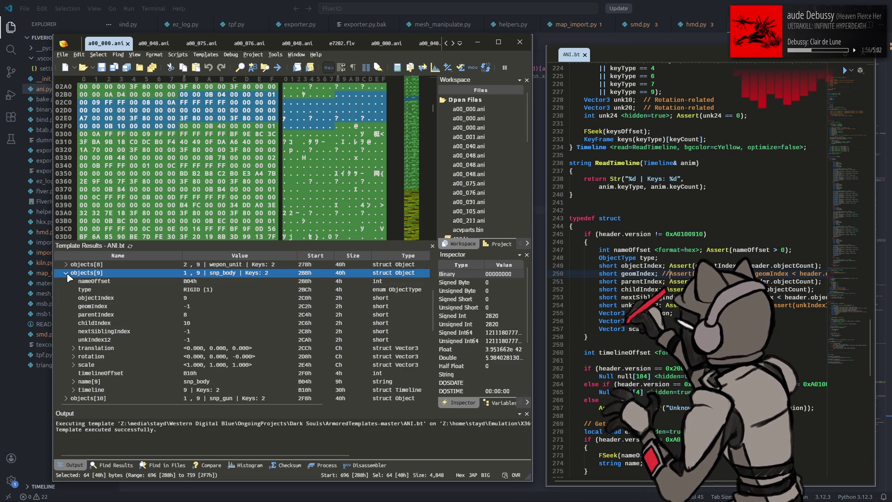
left_click(66, 274)
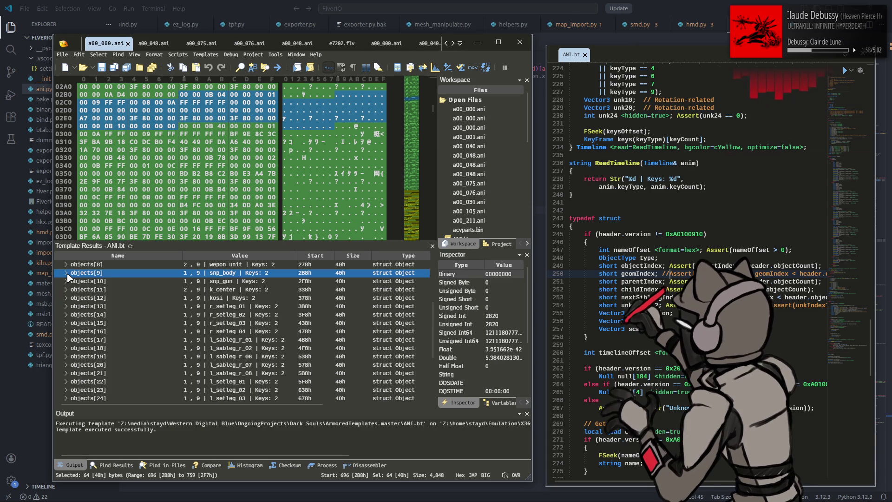
left_click(67, 274)
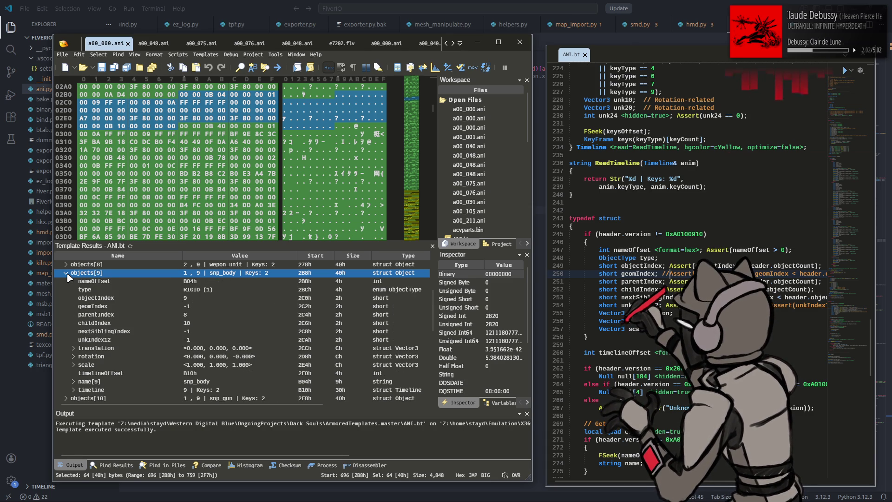
left_click(67, 273)
left_click(66, 281)
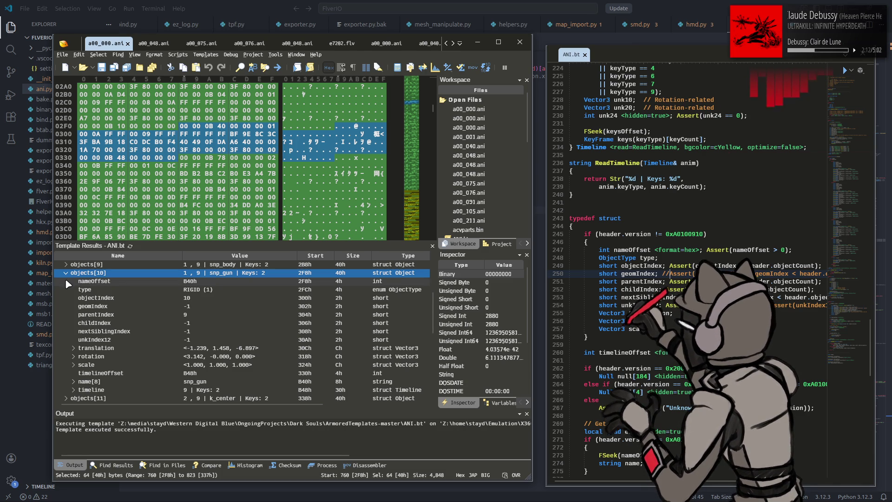
left_click(94, 356)
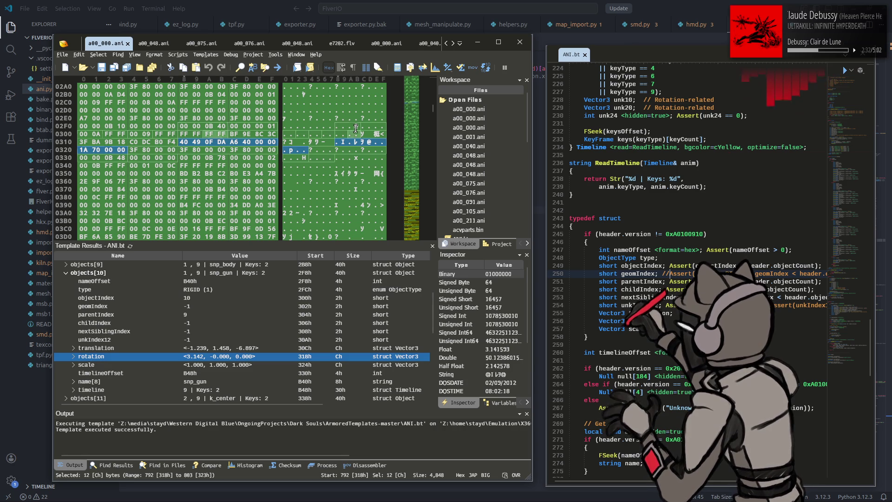
Bring VS Code forward on ani.py's key rotation block in import_ani.
left_click(669, 5)
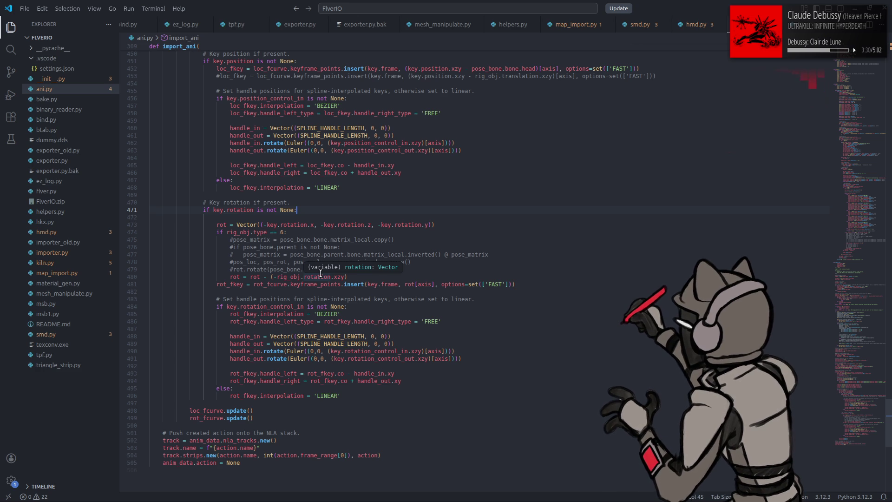
Focus line 480 of ani.py, then return to 010 Editor's a00_000.ani snp_gun results.
left_click(355, 280)
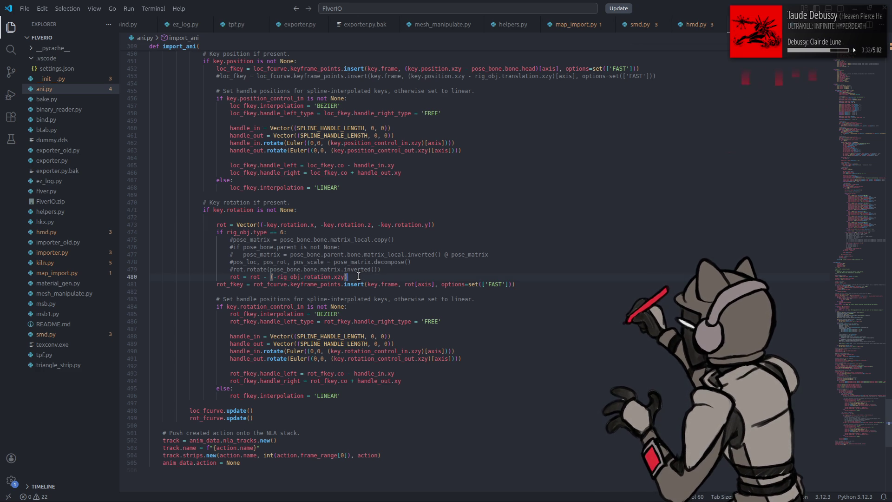
left_click(255, 490)
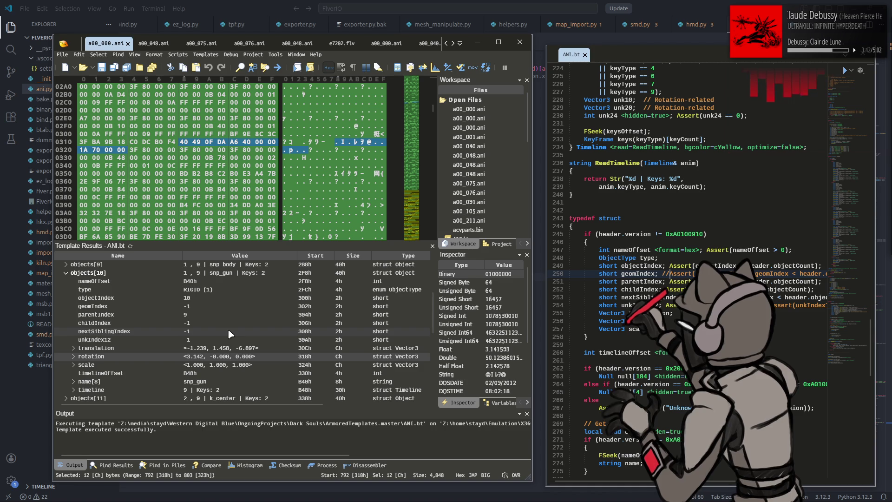
In a00_076.ani, expand objects[10]'s timeline to list its 32 keyframes.
scroll(227, 328, "up", 2)
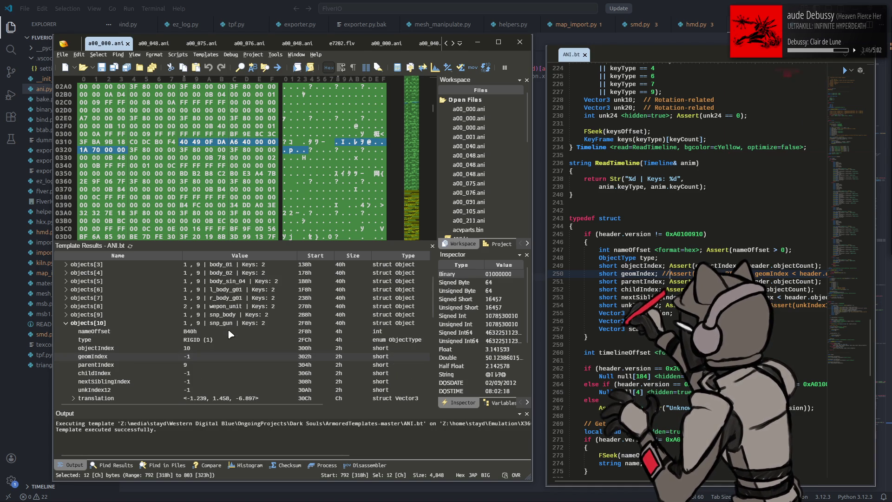
left_click(249, 42)
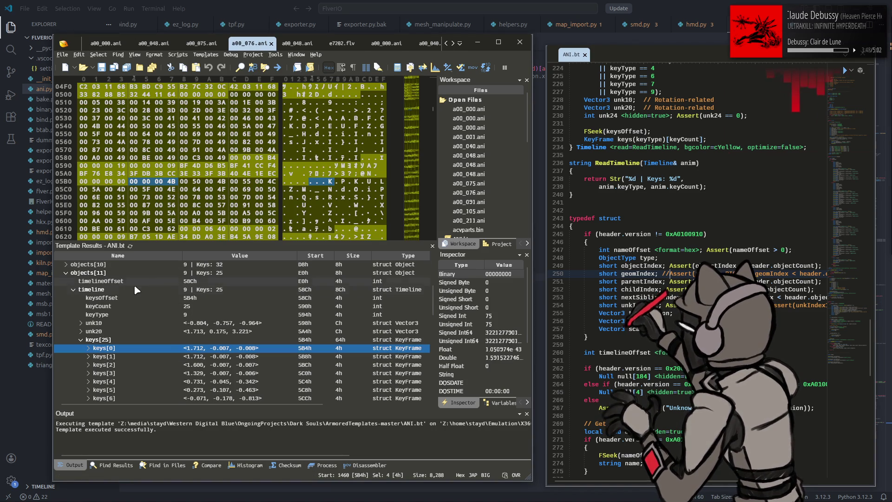
scroll(103, 299, "up", 2)
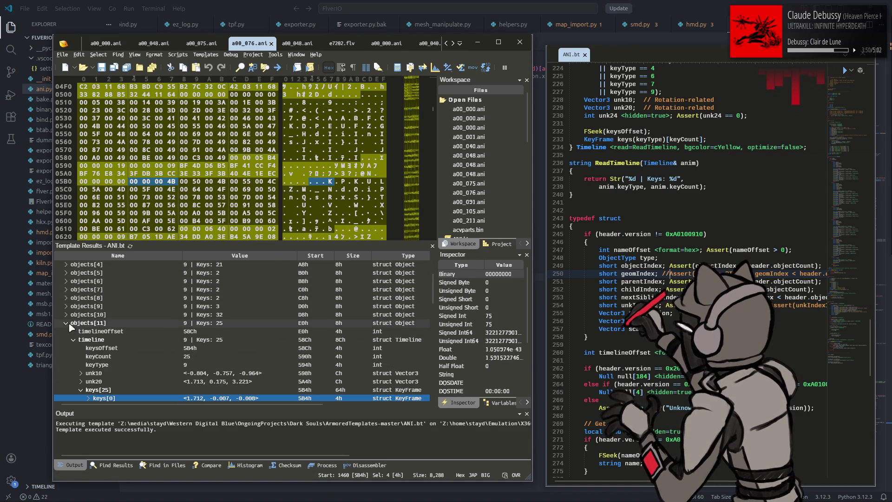
left_click(68, 323)
left_click(71, 306)
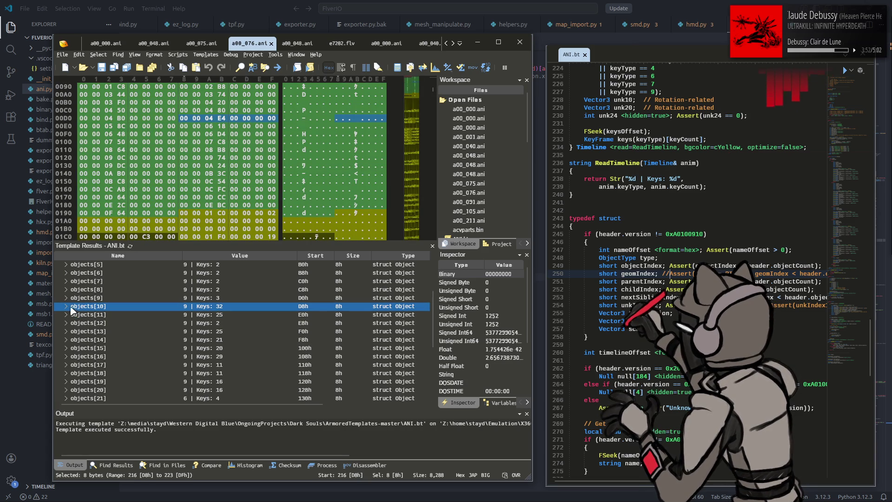
left_click(66, 306)
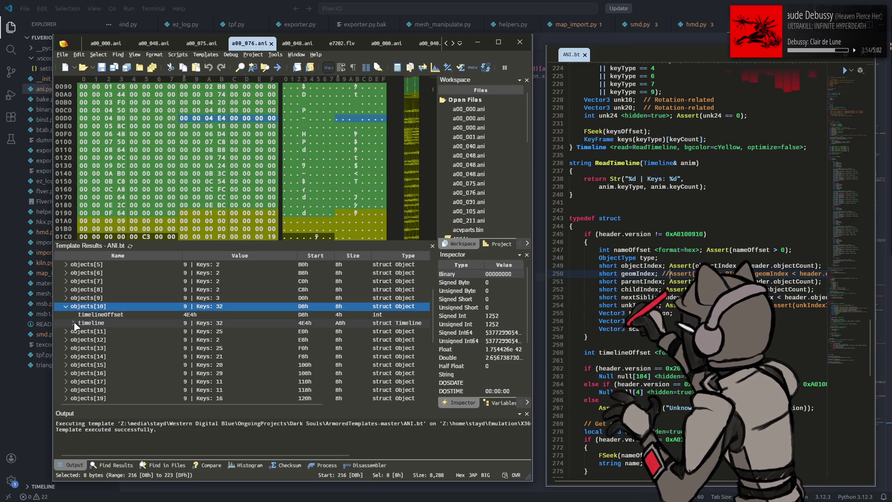
left_click(74, 324)
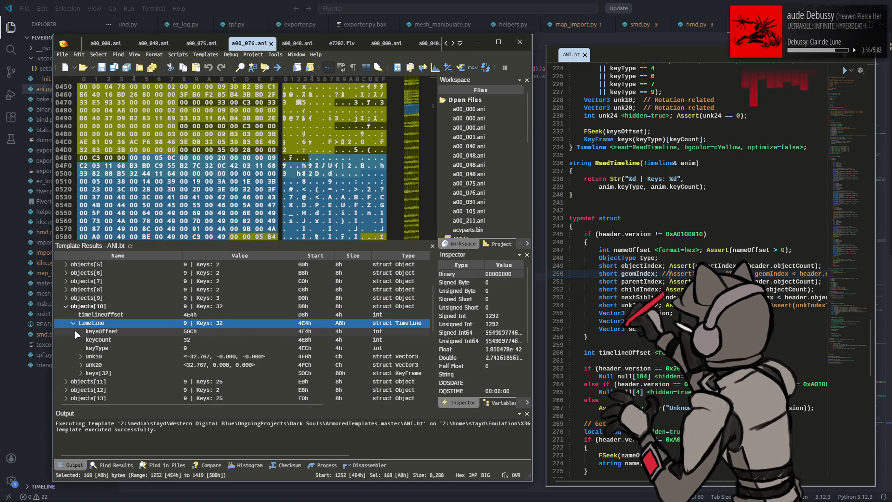
scroll(73, 330, "down", 1)
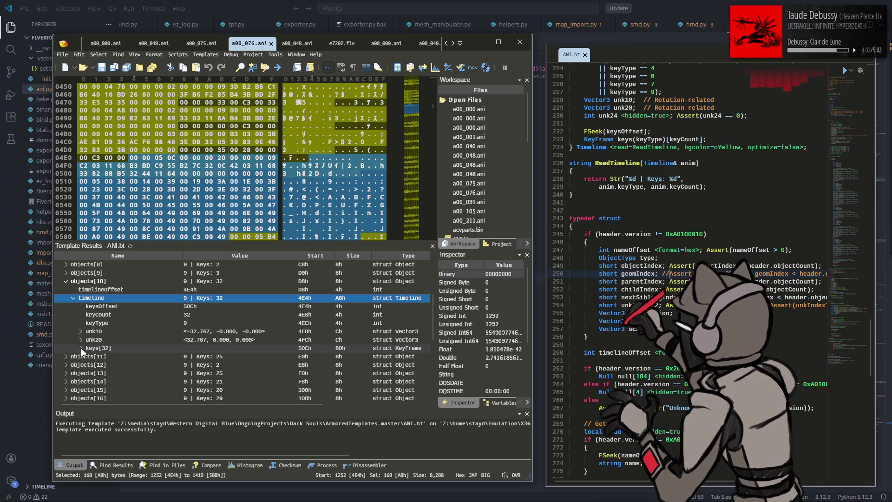
left_click(81, 349)
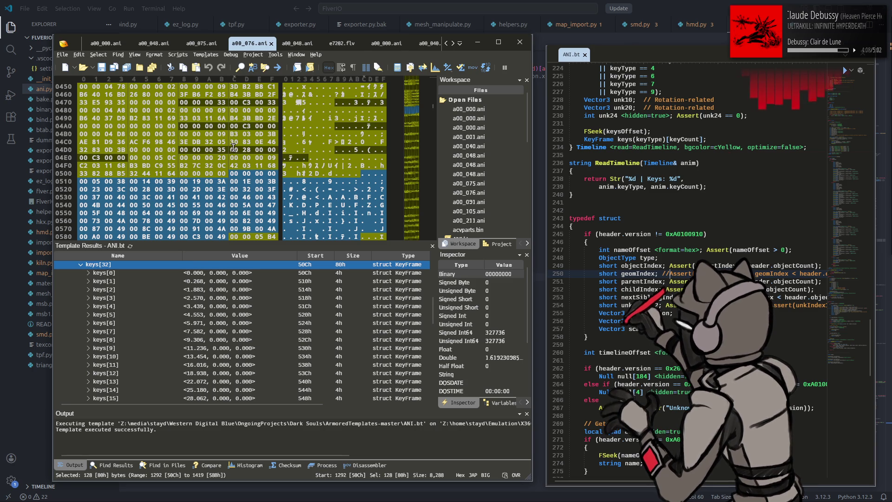
scroll(229, 321, "up", 2)
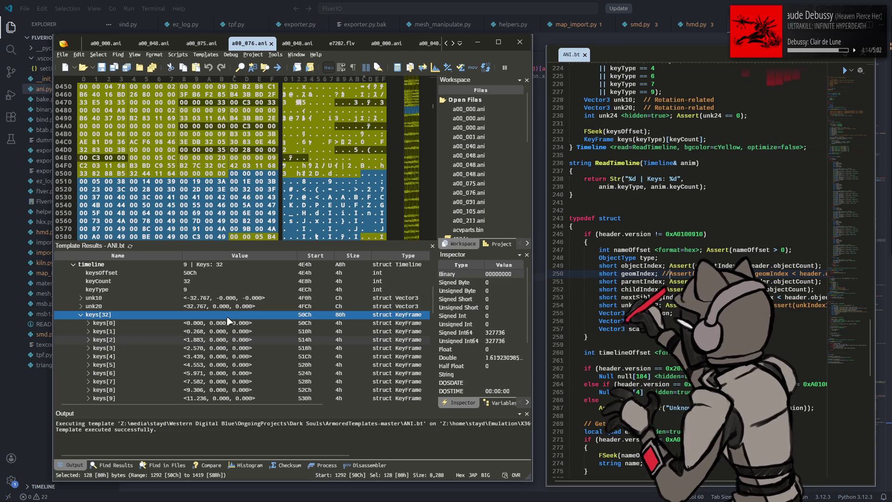
In a00_000.ani, expand objects[13] r_setleg_01 and locate its rotation bytes in the hex.
left_click(198, 45)
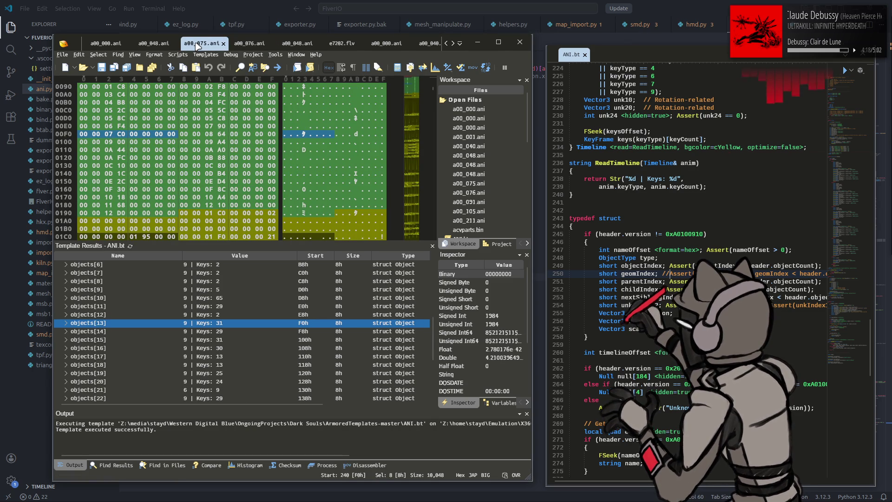
left_click(110, 44)
scroll(197, 279, "down", 1)
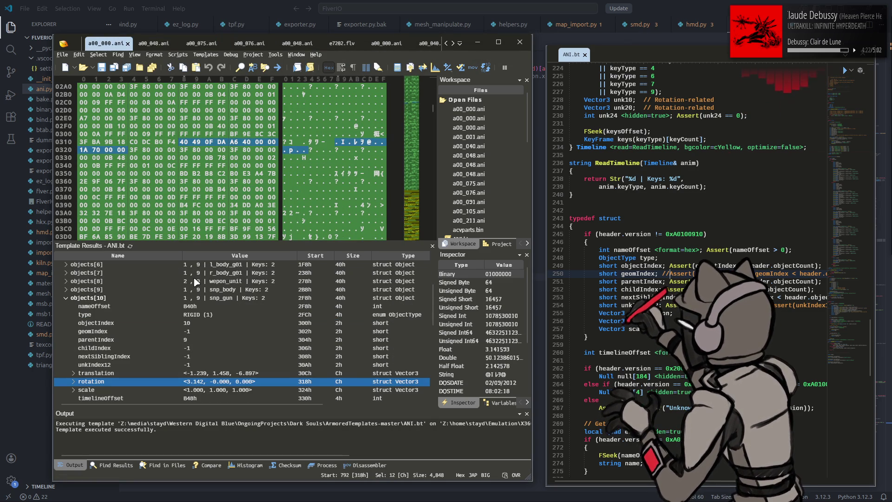
scroll(194, 275, "down", 3)
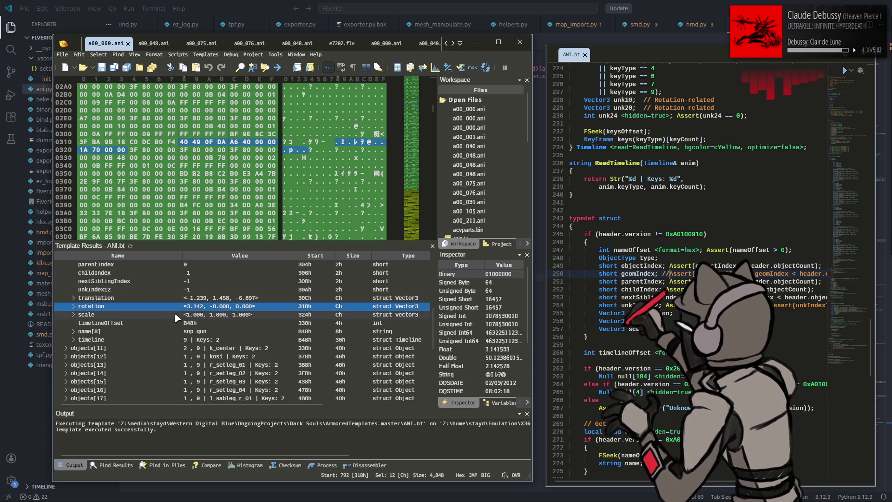
scroll(155, 313, "down", 1)
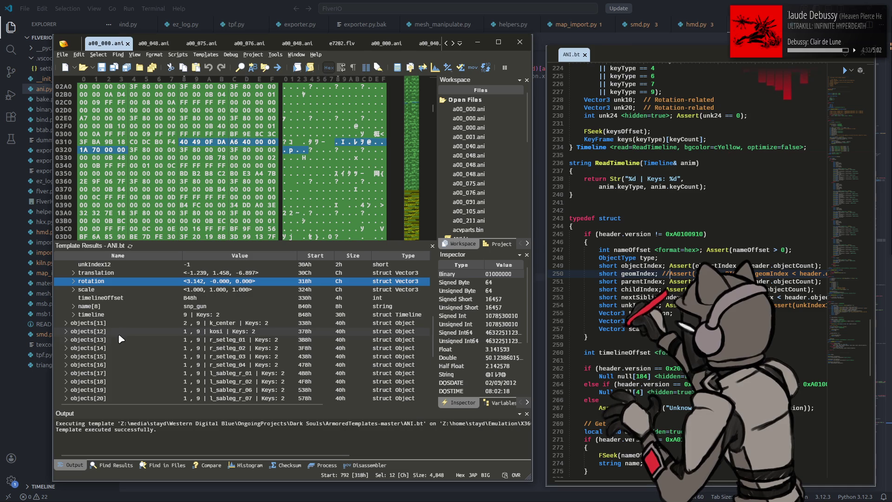
scroll(112, 338, "down", 1)
left_click(103, 315)
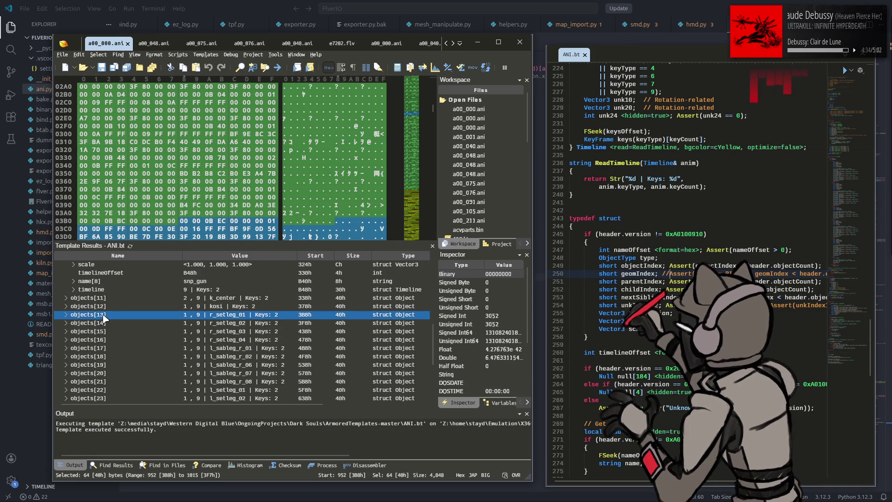
left_click(67, 315)
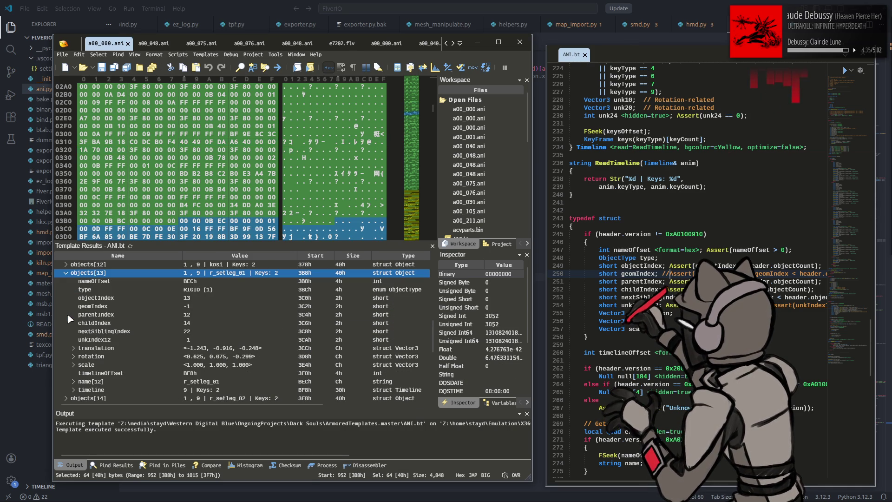
left_click(172, 356)
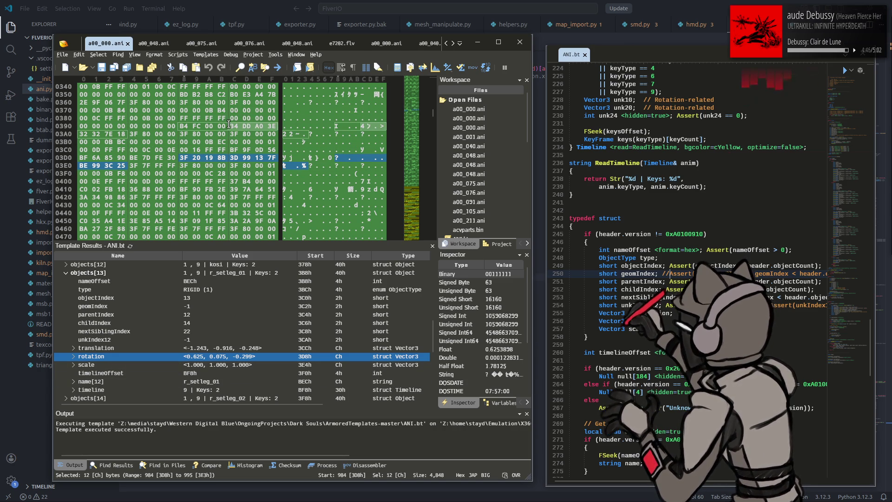
mouse_move(228, 127)
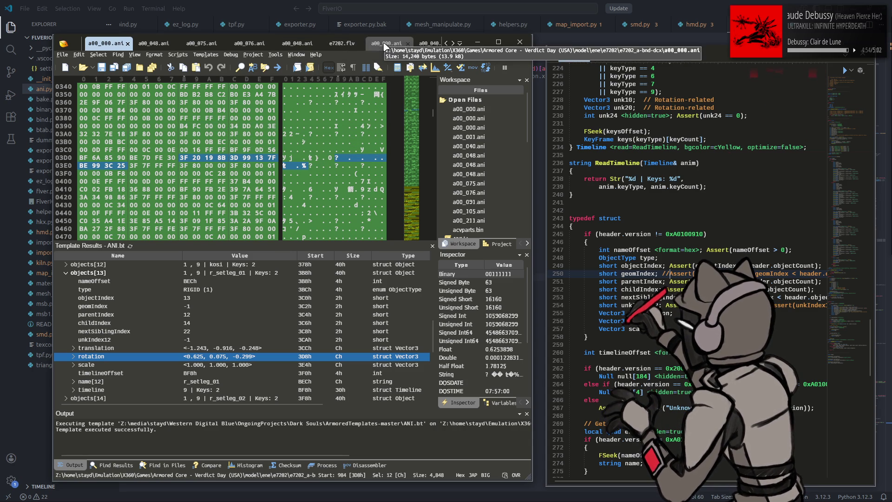
Check the r_arm_03 object in e7202's a00_000.ani, then return to a00_091.ani.
scroll(384, 46, "down", 1)
left_click(410, 43)
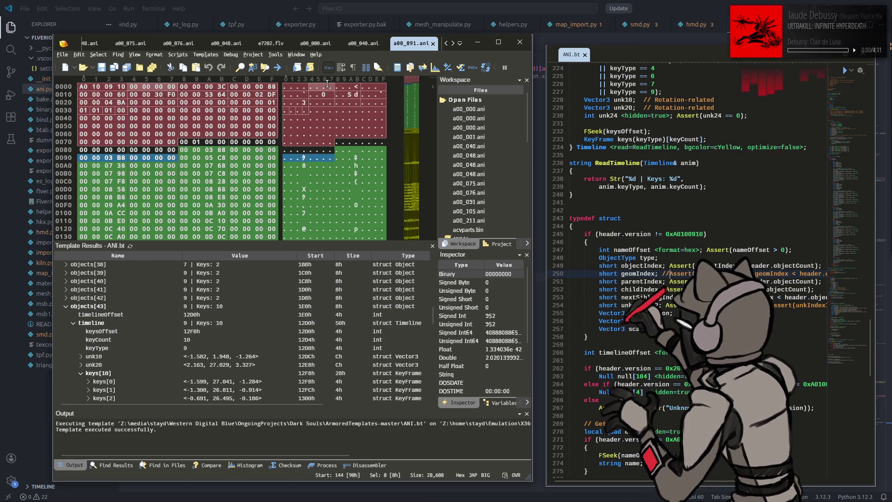
left_click(315, 44)
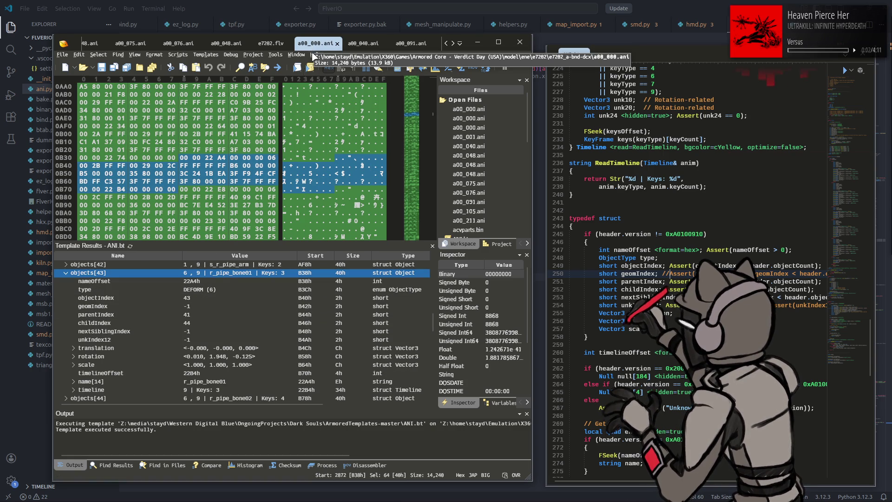
scroll(129, 297, "up", 5)
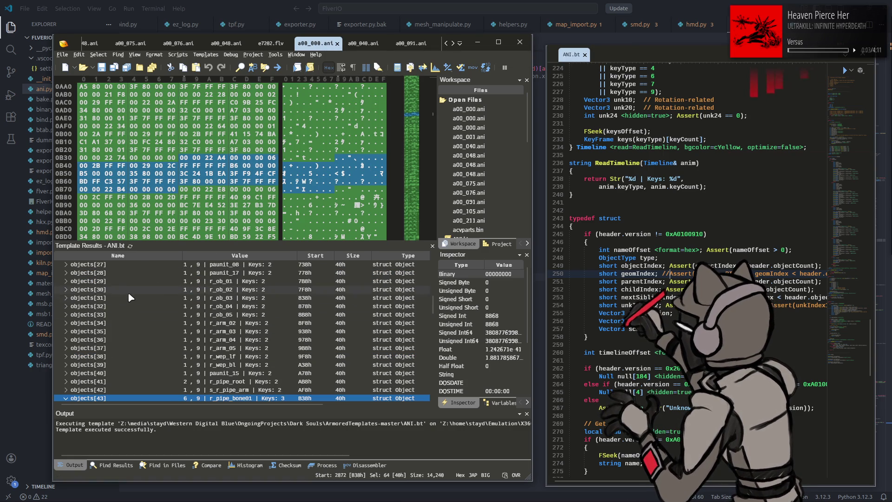
left_click(108, 322)
left_click(102, 331)
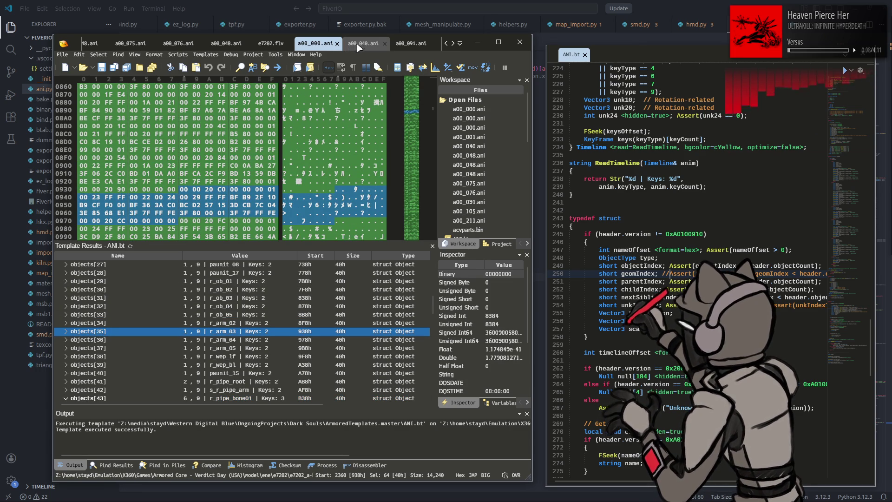
left_click(410, 44)
scroll(122, 273, "up", 2)
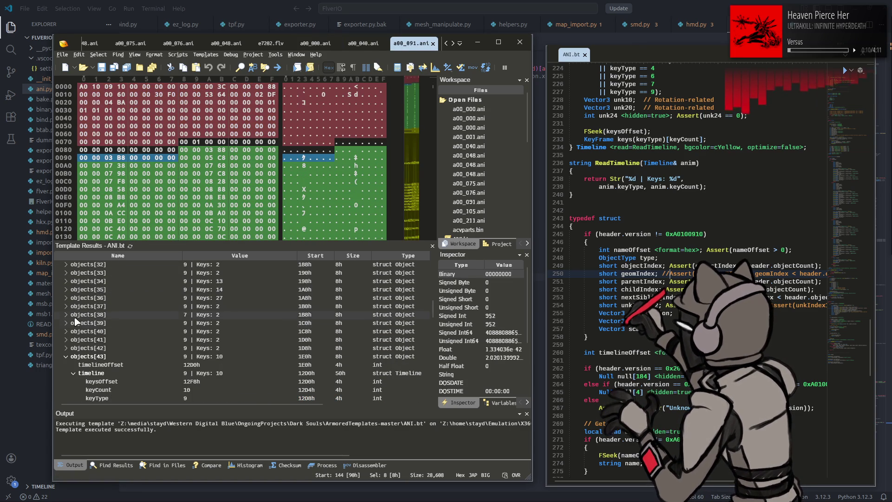
In a00_091.ani, expand objects[36]'s timeline to show its 27 keyframes.
left_click(83, 289)
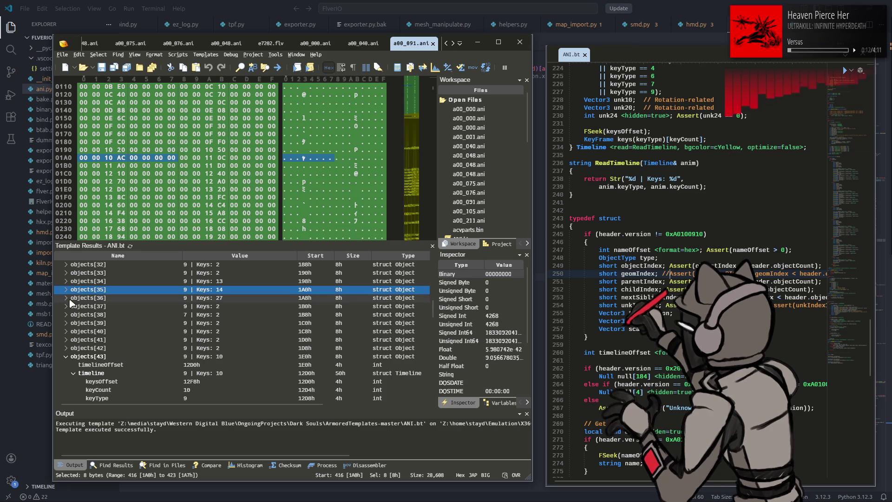
left_click(67, 298)
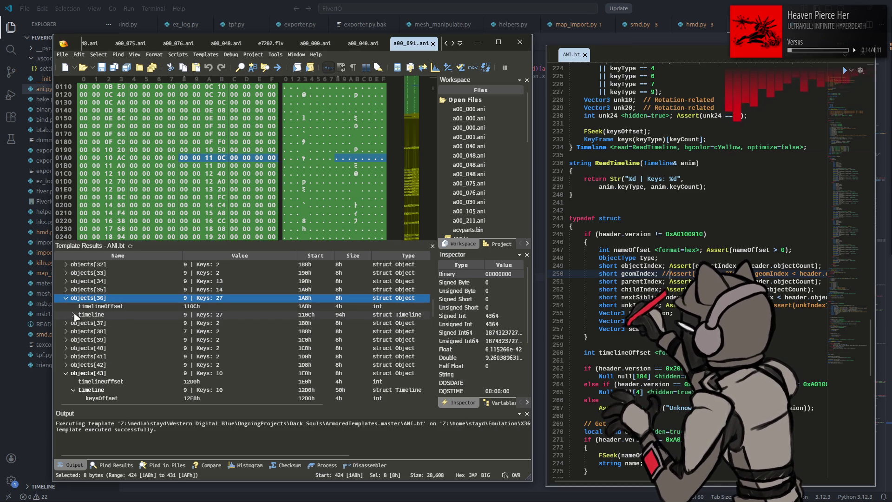
left_click(74, 315)
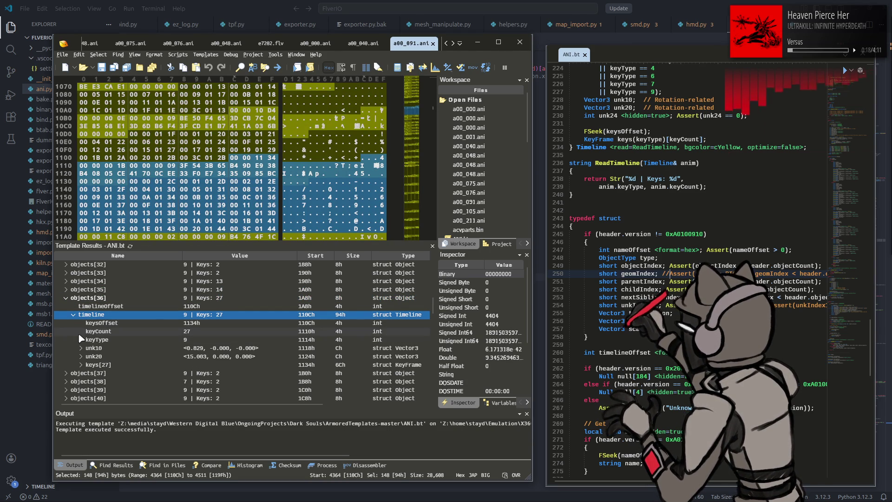
left_click(81, 365)
scroll(123, 315, "up", 2)
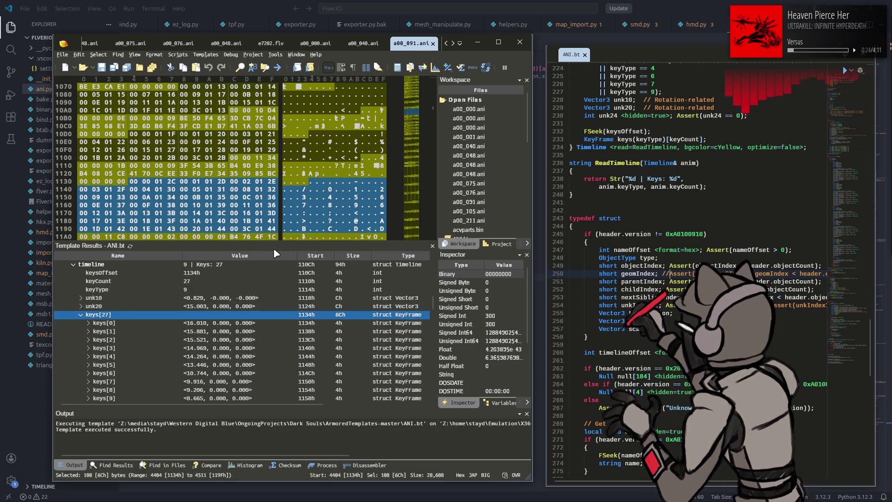
Inspect objects[36]'s rotation in a00_000.ani, then switch to a00_048.ani's keyframe list.
left_click(310, 44)
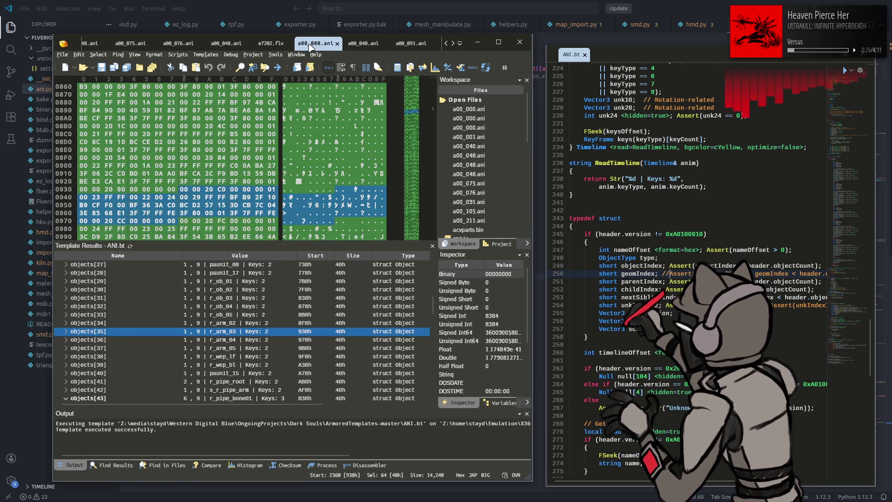
left_click(89, 342)
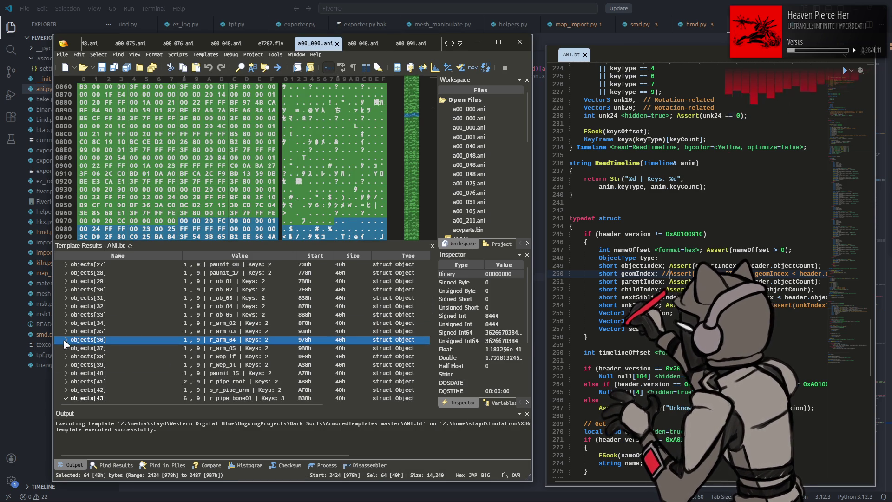
left_click(65, 340)
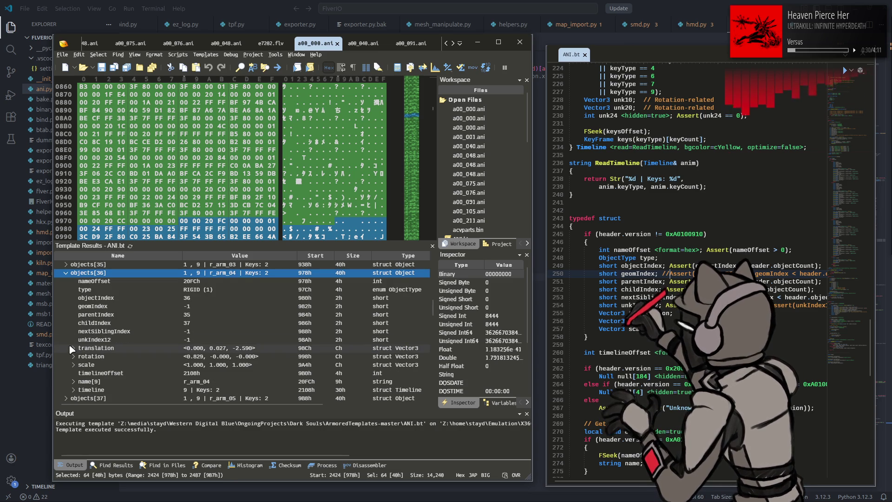
left_click(106, 356)
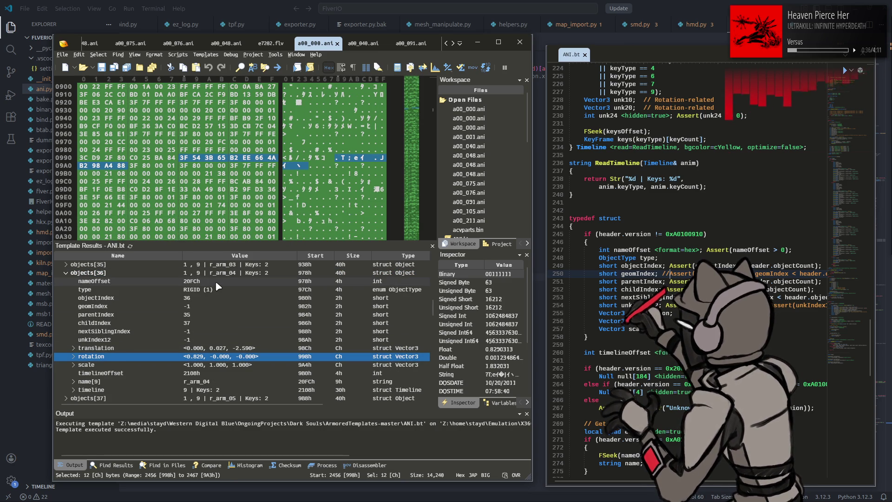
left_click(355, 44)
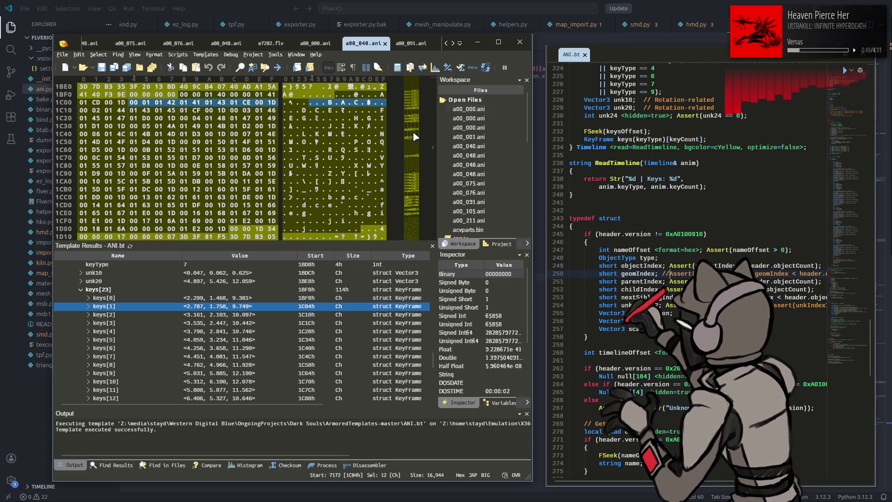
Comment out the divide-by-32.768 and times-pi rotation lines in ani.py with #.
left_click(664, 4)
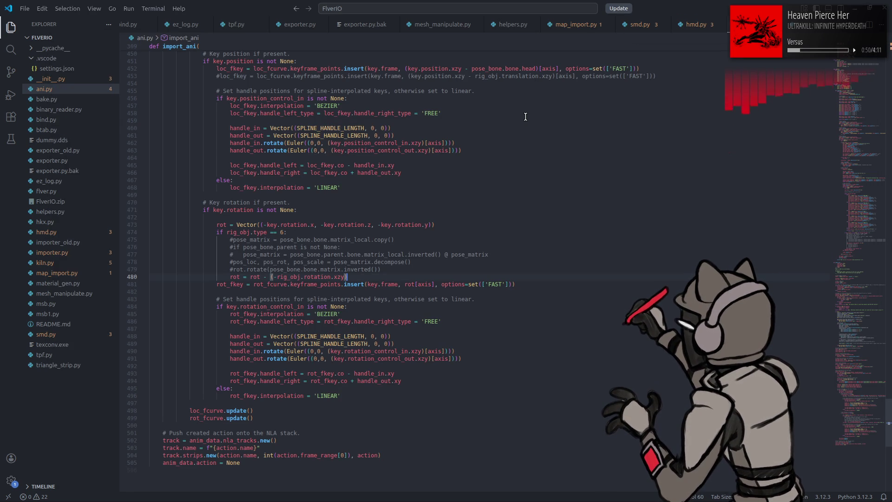
left_click_drag(848, 418, 850, 258)
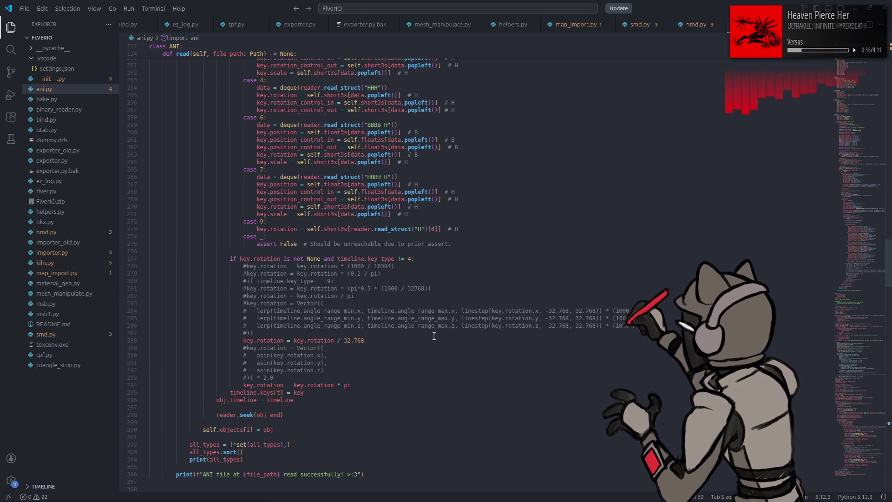
left_click(289, 341)
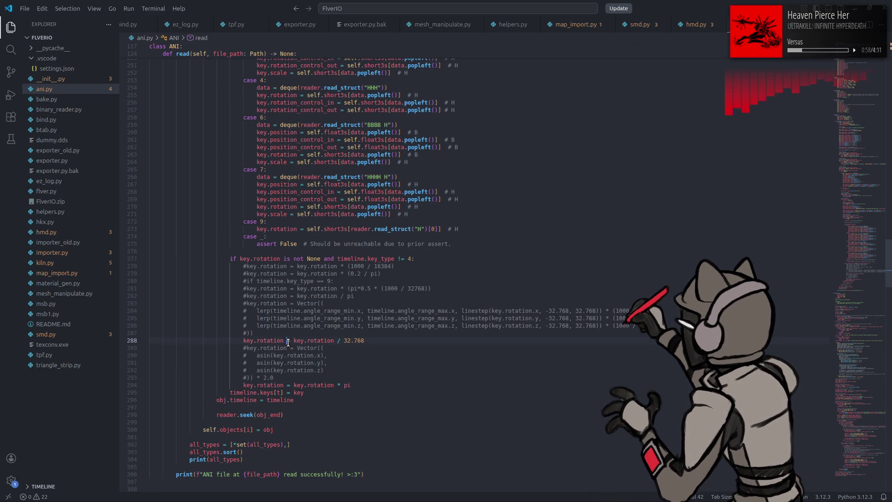
left_click(242, 386)
type("#")
left_click(243, 341)
type("#")
left_click(257, 355)
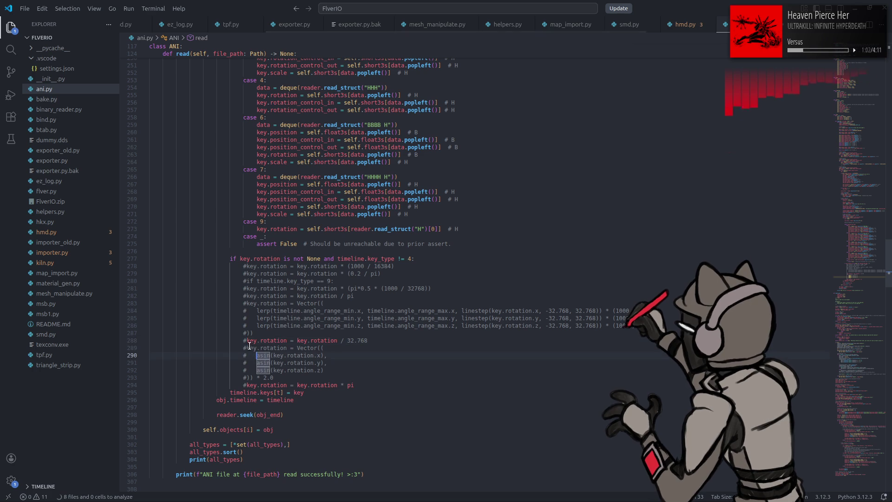
Paste the rotation line below line 294, replacing '/ 32.768' with '*'.
left_click(246, 342)
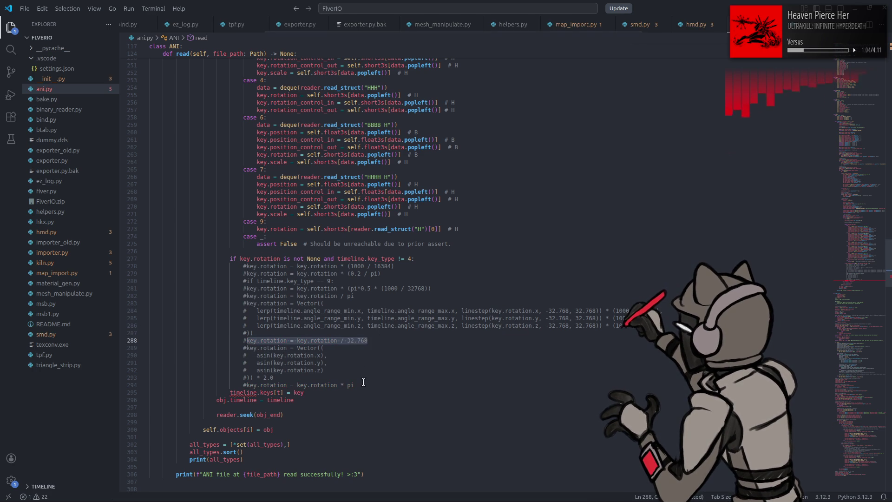
left_click(361, 384)
key("Return")
type("key.rotation = key.rotation / 32.768")
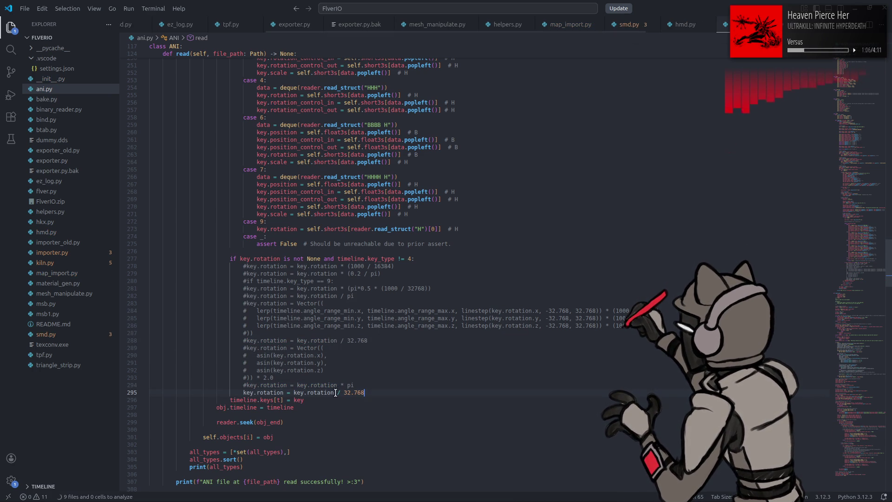
left_click_drag(337, 392, 368, 392)
type("*")
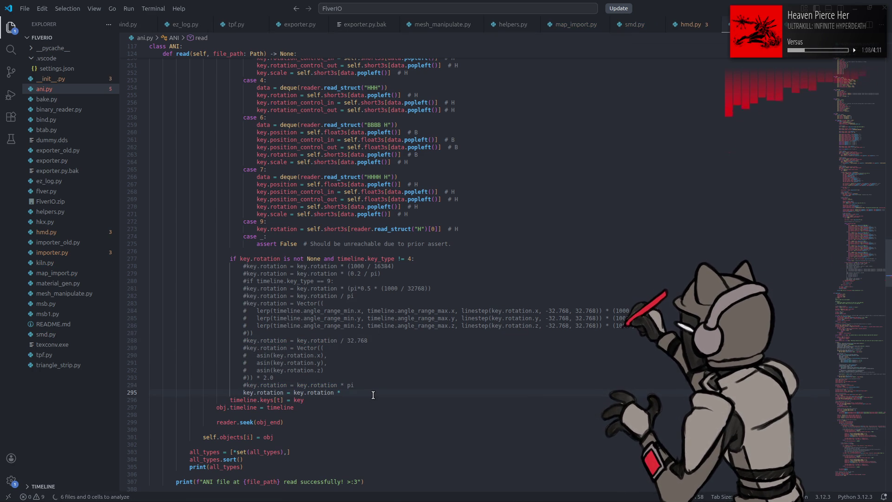
scroll(384, 336, "up", 9)
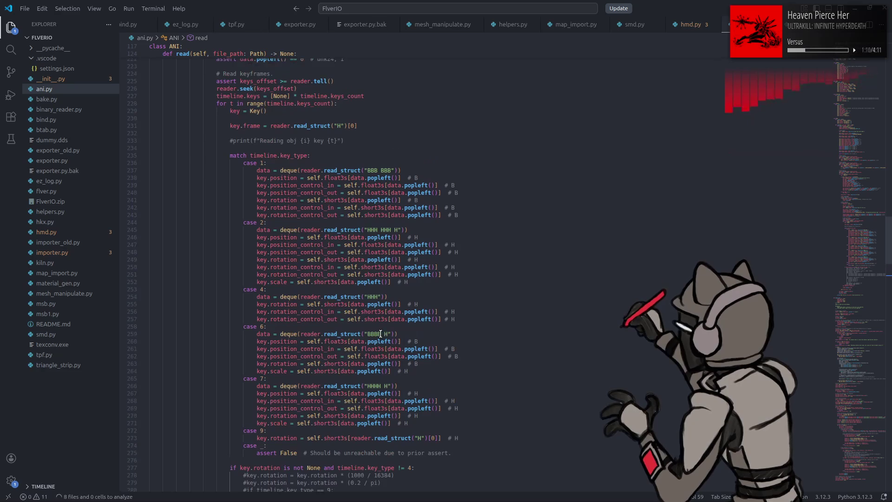
mouse_move(357, 297)
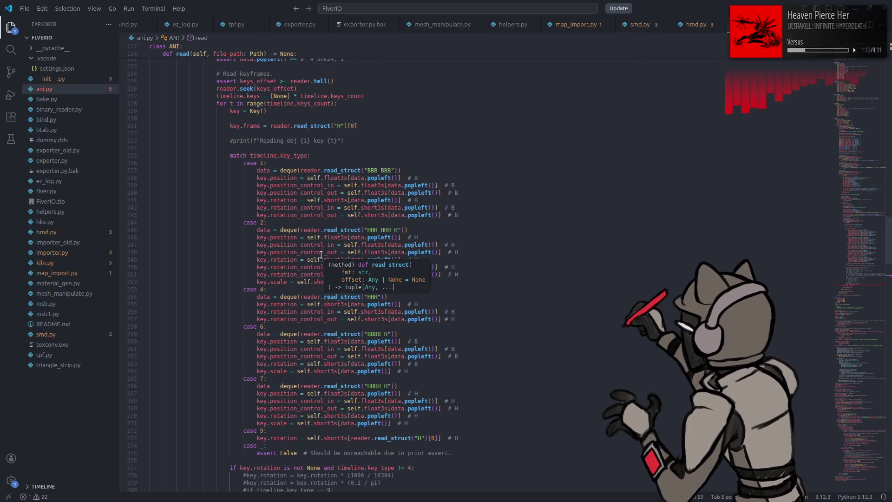
mouse_move(319, 245)
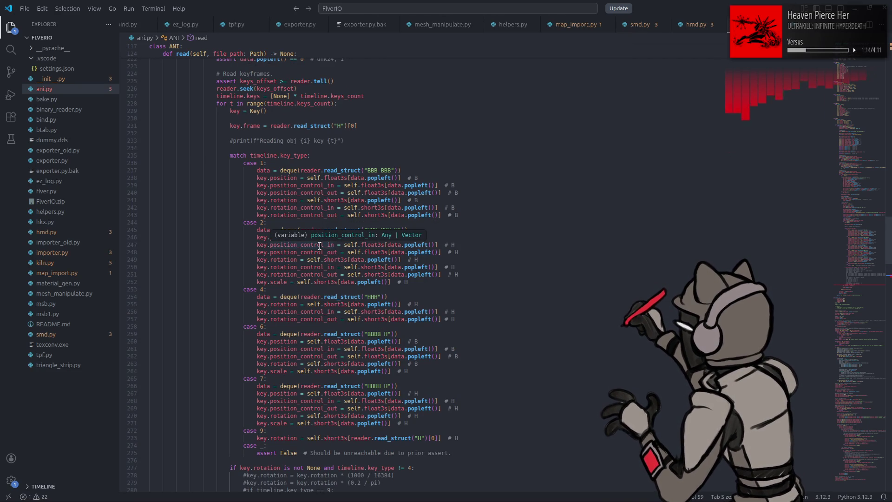
scroll(319, 246, "up", 4)
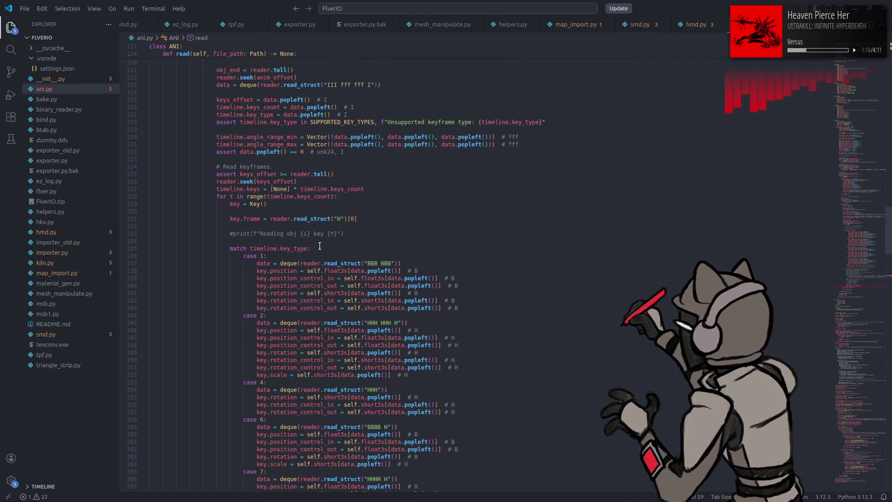
scroll(319, 246, "up", 3)
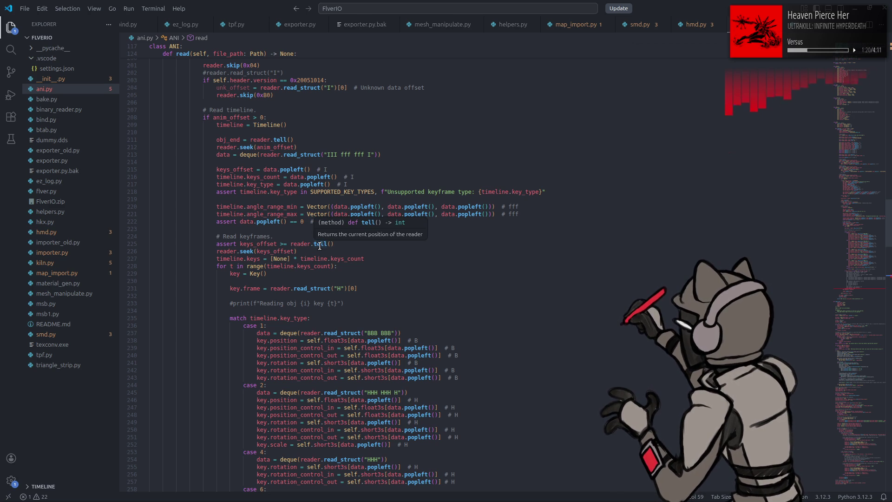
scroll(319, 246, "down", 6)
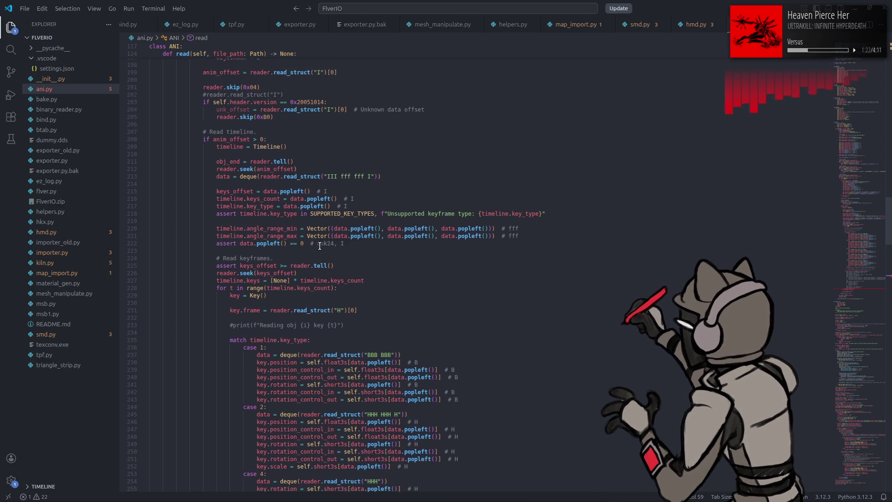
scroll(320, 245, "down", 11)
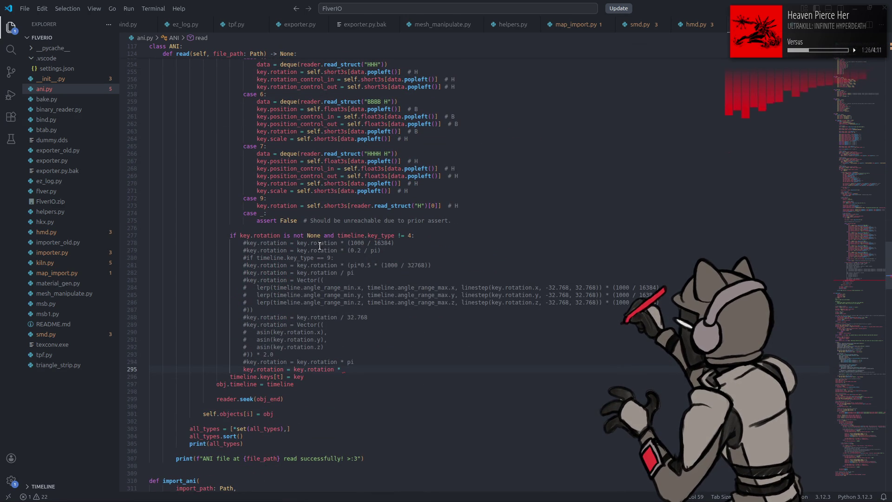
key("alt+Tab")
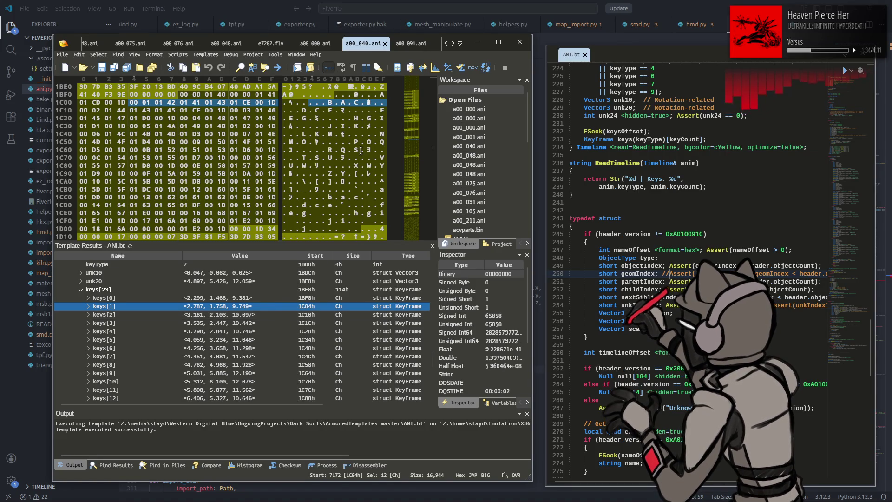
Inspect unk20 and unk10 in a00_091.ani, then view r_arm_04's rotation 0.829, -0.000, -0.000 in a00_000.ani.
left_click(410, 45)
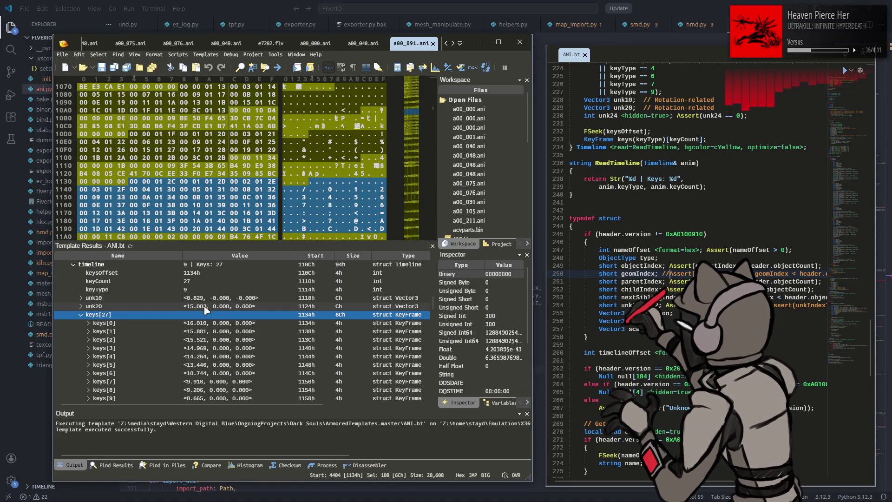
left_click(204, 307)
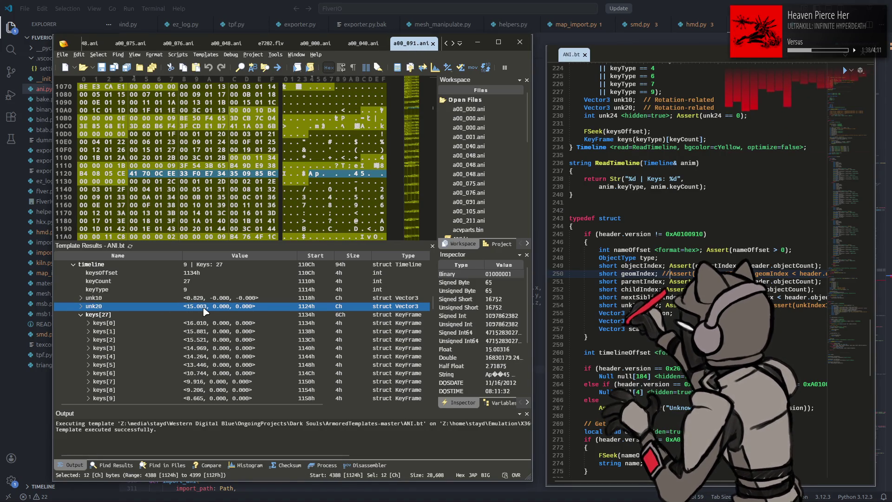
left_click(207, 298)
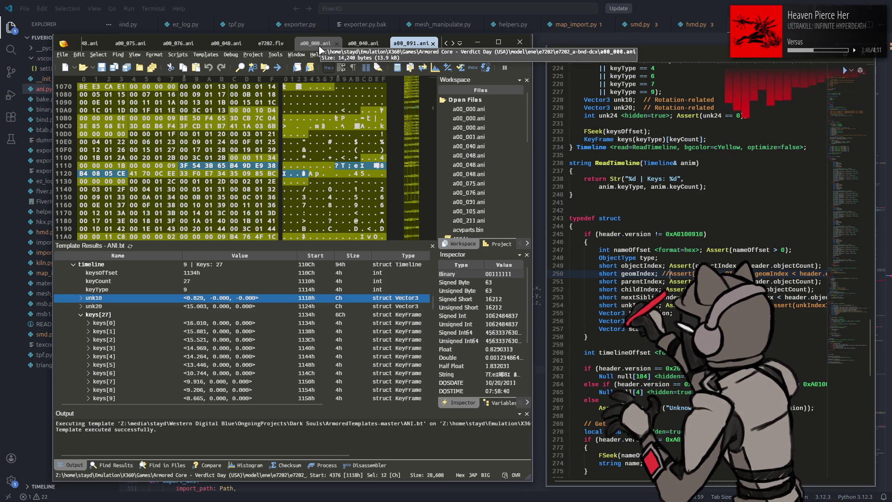
left_click(316, 43)
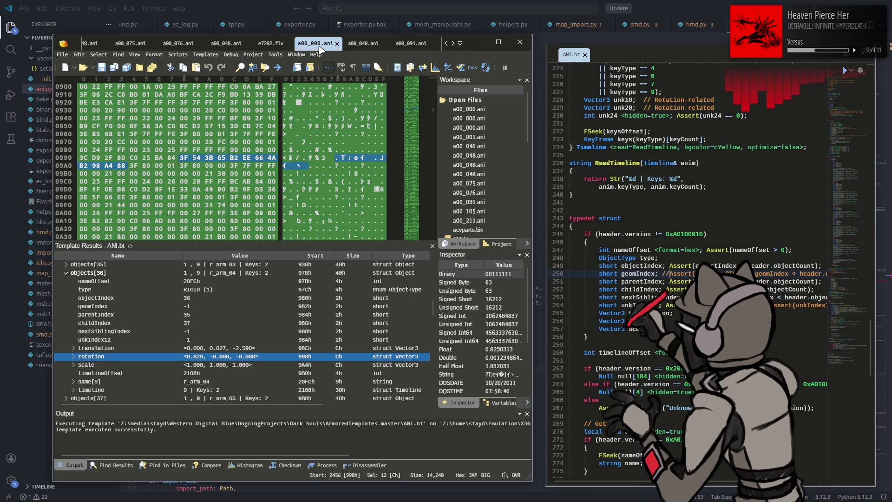
Undo the test edits to restore the original rotation conversion lines in ani.py.
key("alt+Tab")
left_click(438, 185)
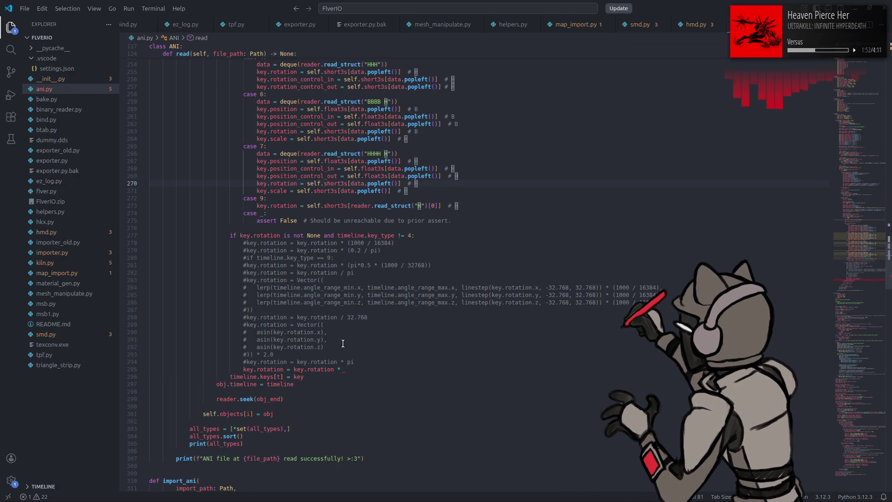
key("ctrl+z")
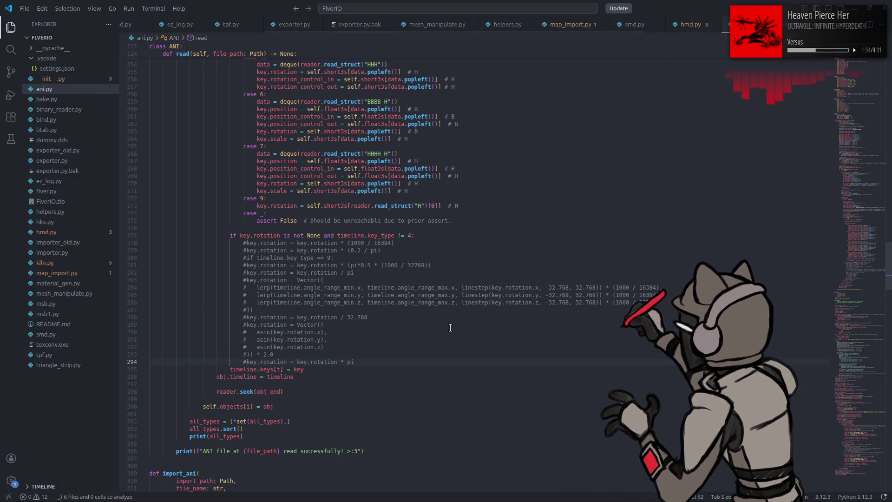
key("ctrl+z")
key("ctrl+z")
key("ctrl+z")
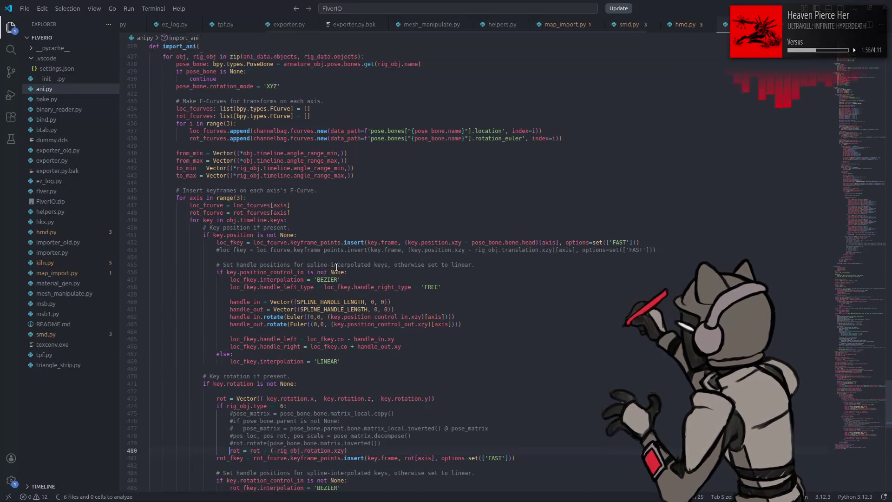
key("ctrl+z")
key("ctrl+z")
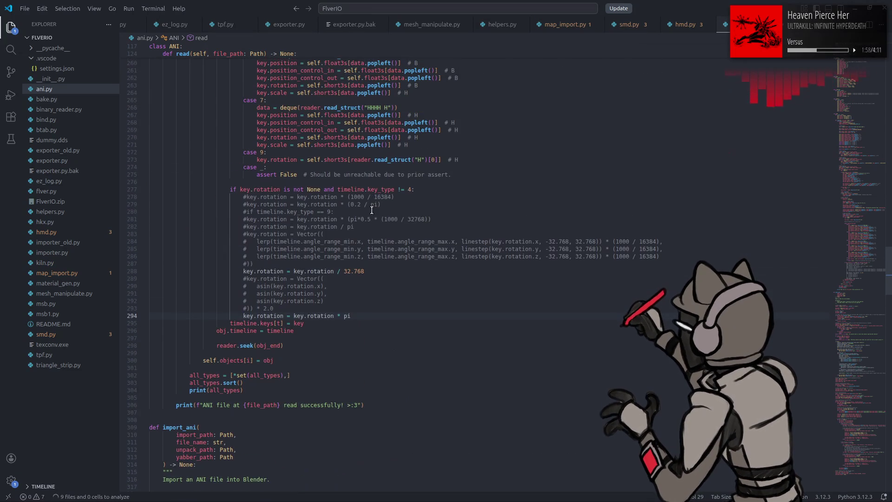
Temporarily append 'and False' to line 277's condition, then remove it.
left_click(411, 189)
type("a")
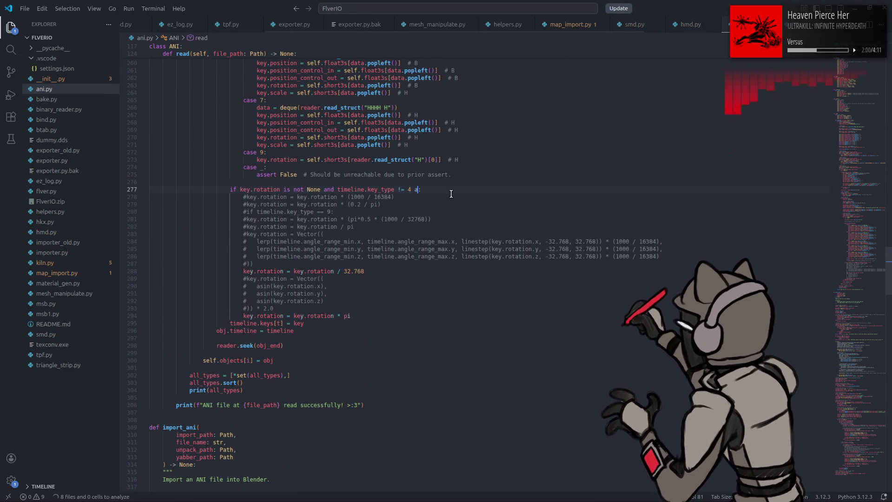
type("nd False")
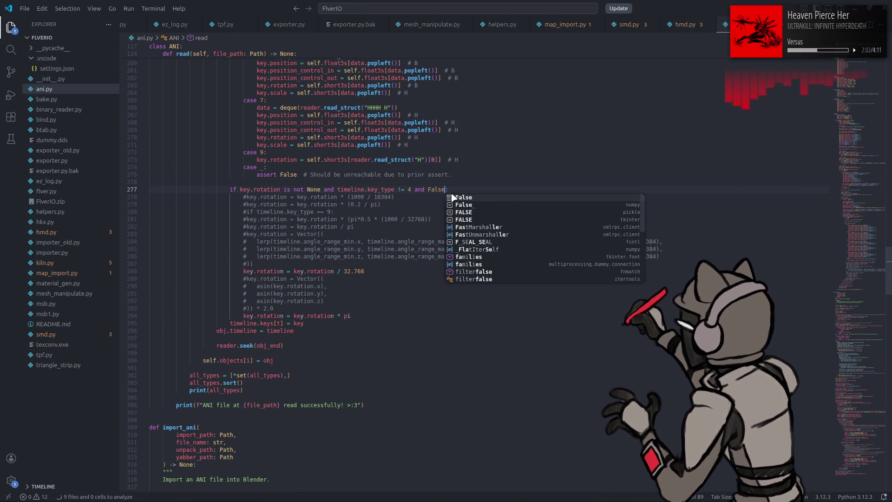
key("Left")
key("Left")
key("Left")
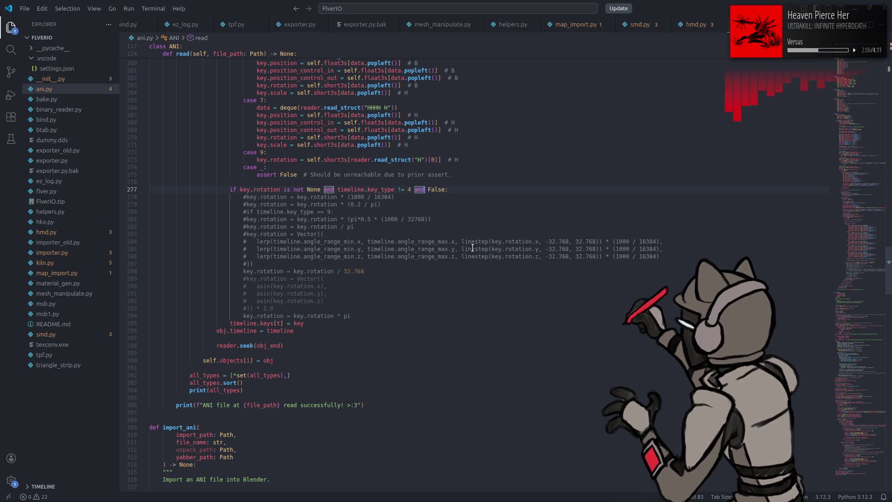
scroll(472, 248, "down", 20)
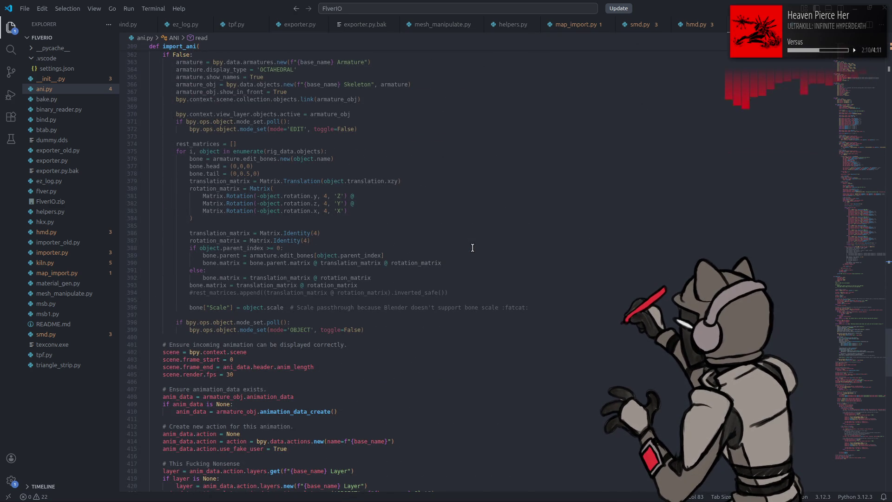
scroll(473, 248, "up", 20)
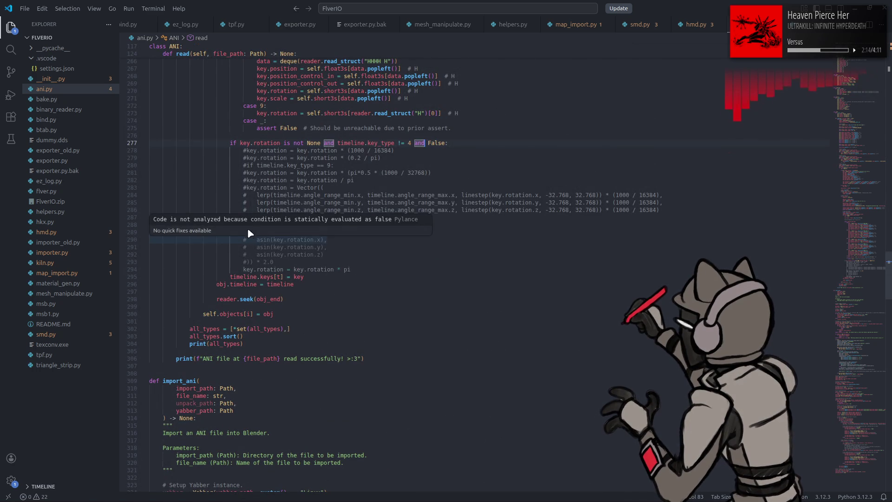
key("ctrl+z")
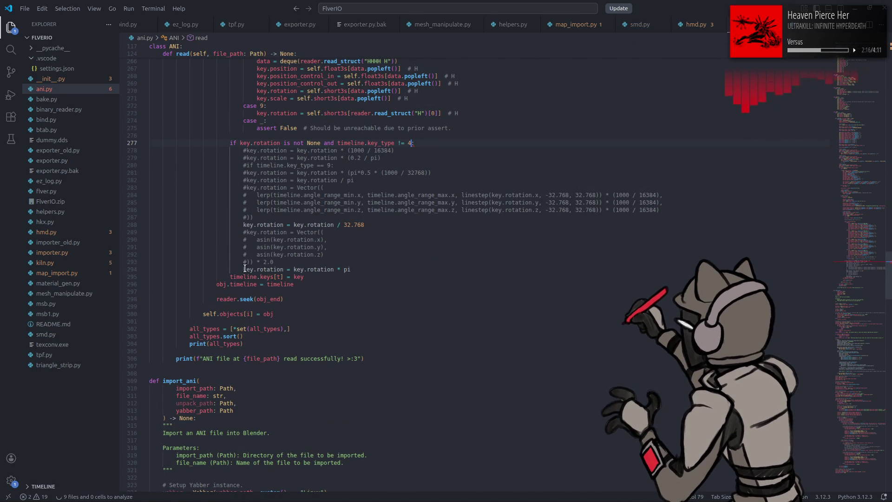
Comment out line 294's multiply-by-pi rotation conversion.
left_click(243, 269)
type("#")
left_click(351, 247)
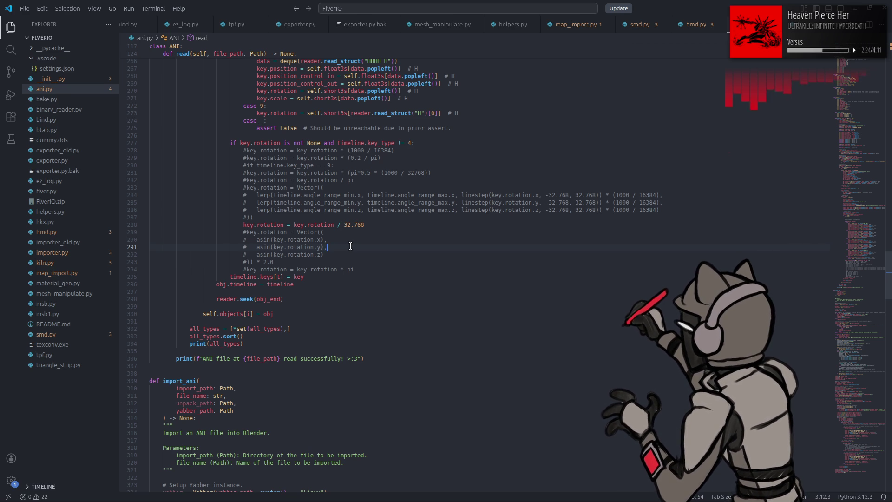
Try commenting out line 480 and adding a 'rot = rot' line, then undo it.
scroll(350, 246, "down", 20)
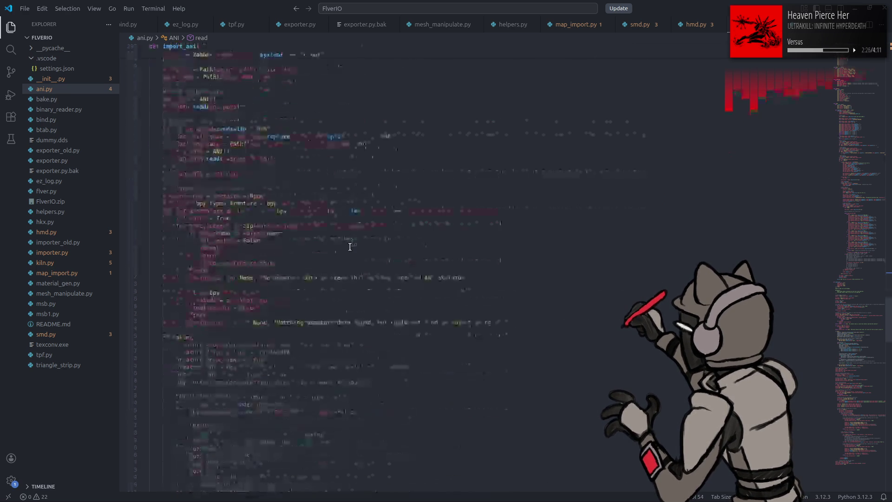
scroll(349, 247, "down", 15)
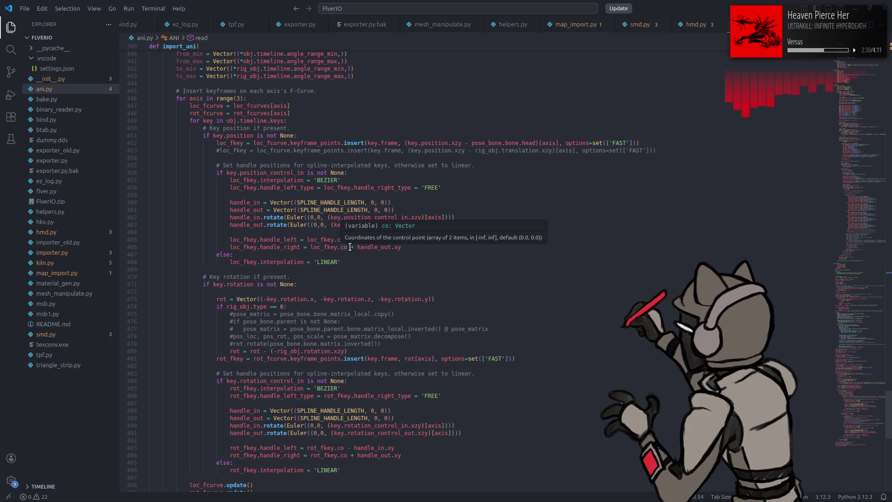
scroll(350, 246, "down", 12)
scroll(350, 246, "up", 9)
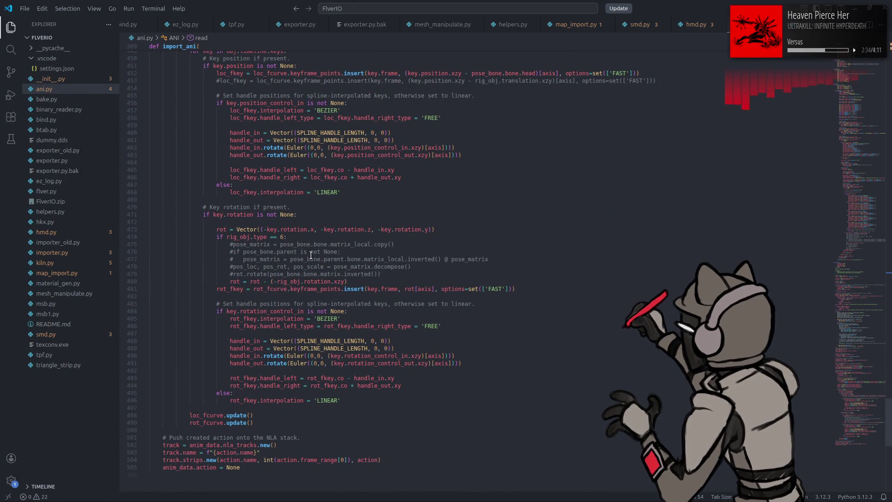
left_click(232, 282)
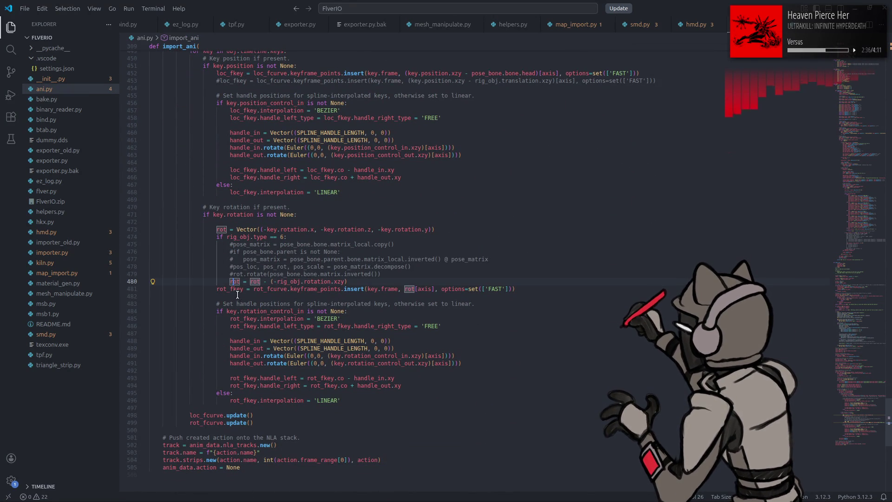
left_click_drag(235, 282, 229, 281)
left_click(230, 282)
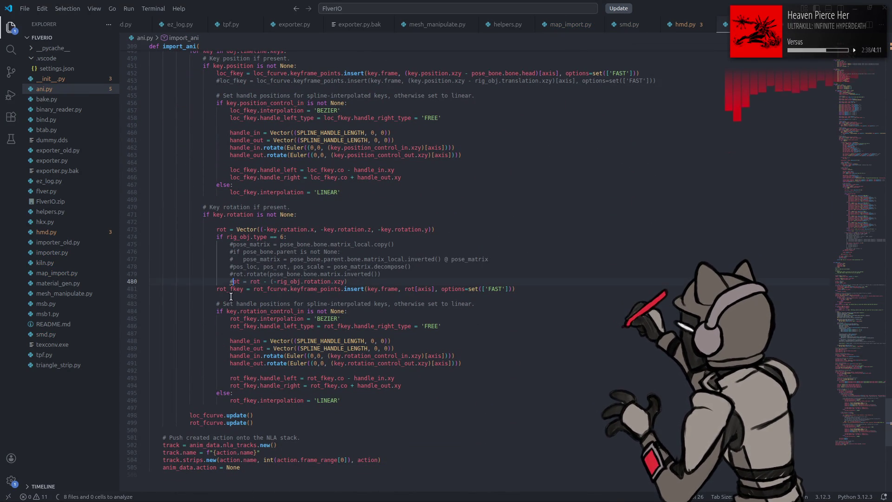
type("#")
key("End")
key("Return")
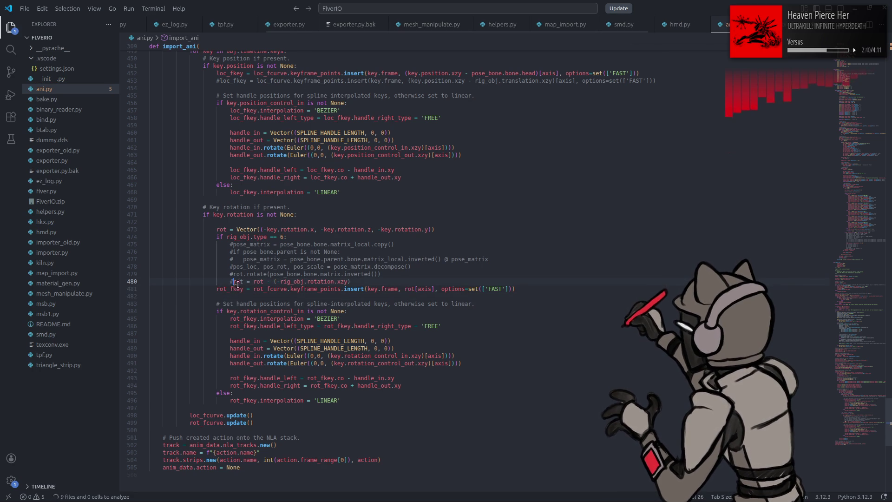
type("rot ")
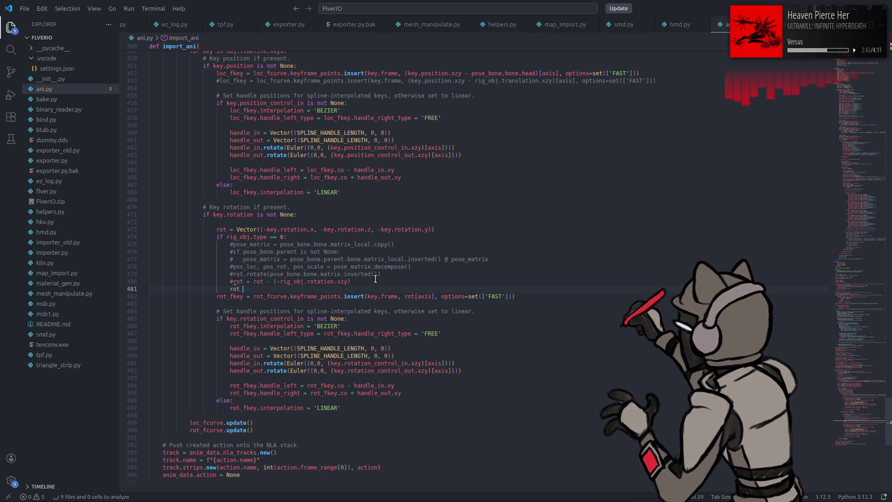
type("= rot")
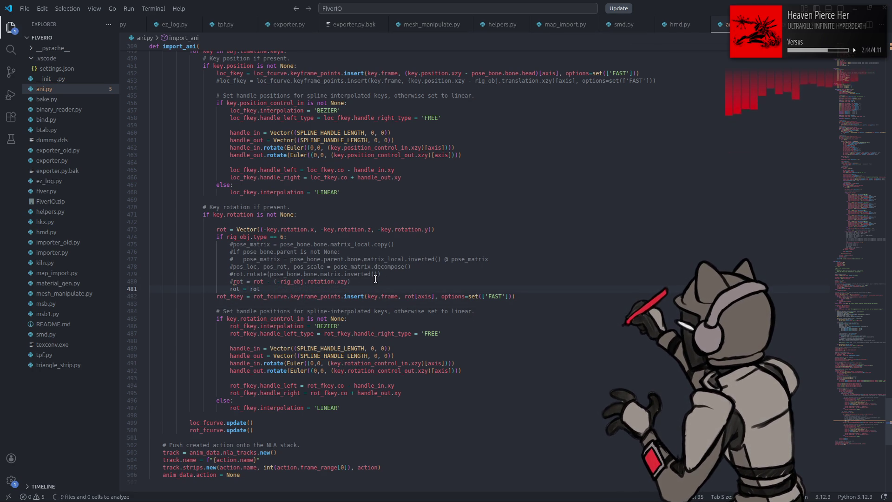
key("ctrl+z")
key("ctrl+z")
key("ctrl+z")
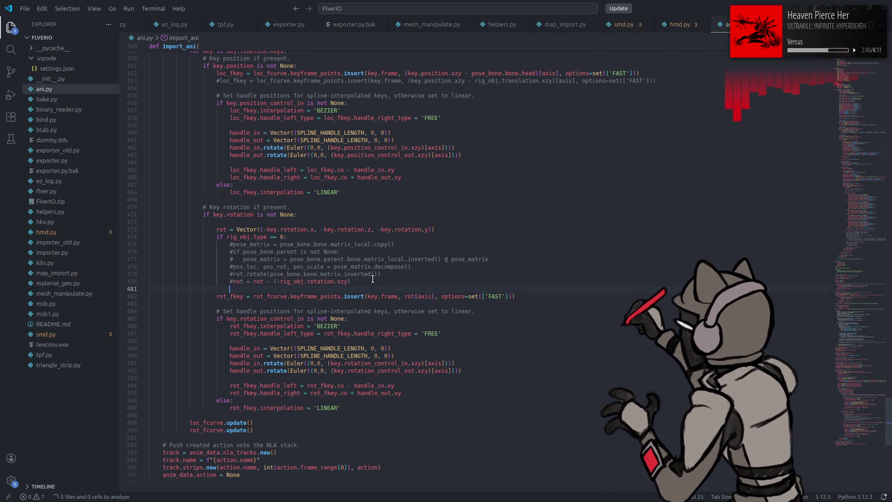
Below line 480, add 'else:' with rot = rot * the copied (-rig_obj.rotation.xyz).
left_click(360, 278)
key("Return")
key("BackSpace")
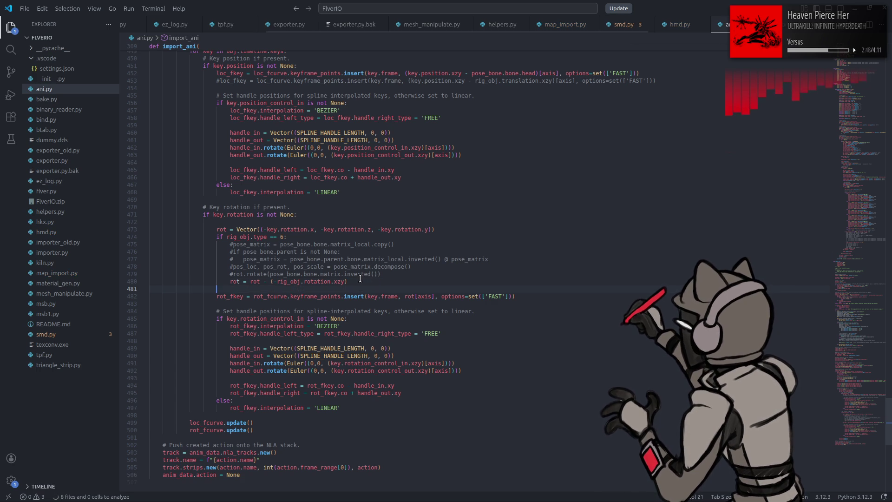
type("else:")
key("Return")
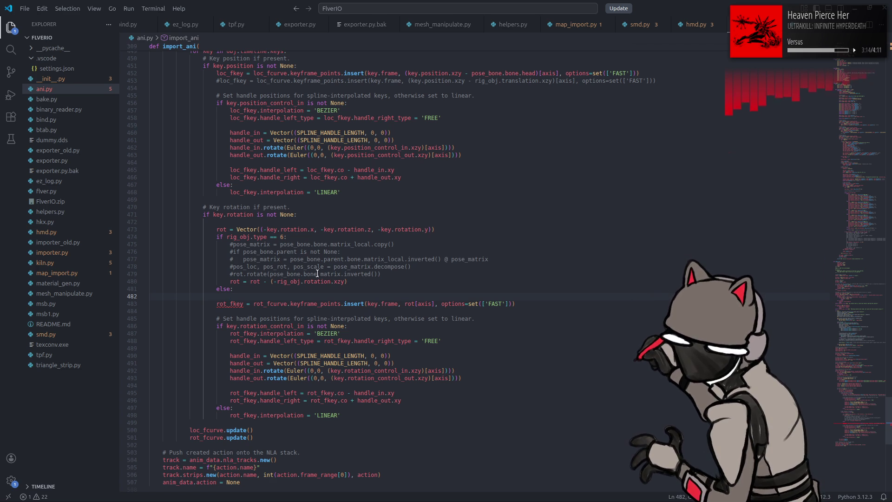
type("rot")
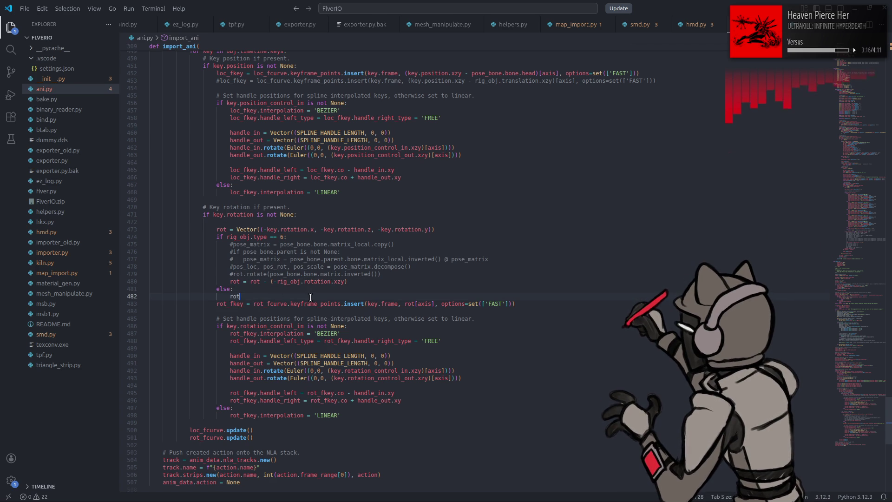
type(" = rot *")
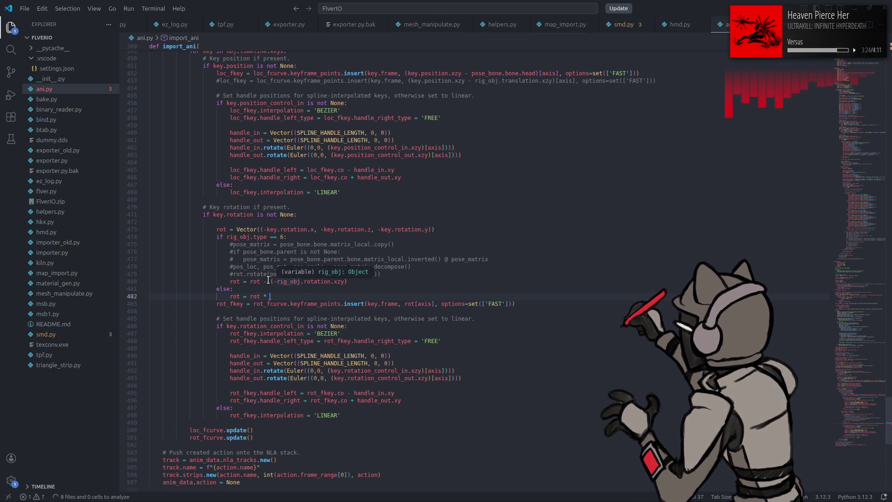
left_click_drag(271, 281, 347, 281)
key("ctrl+c")
left_click(364, 296)
key("ctrl+v")
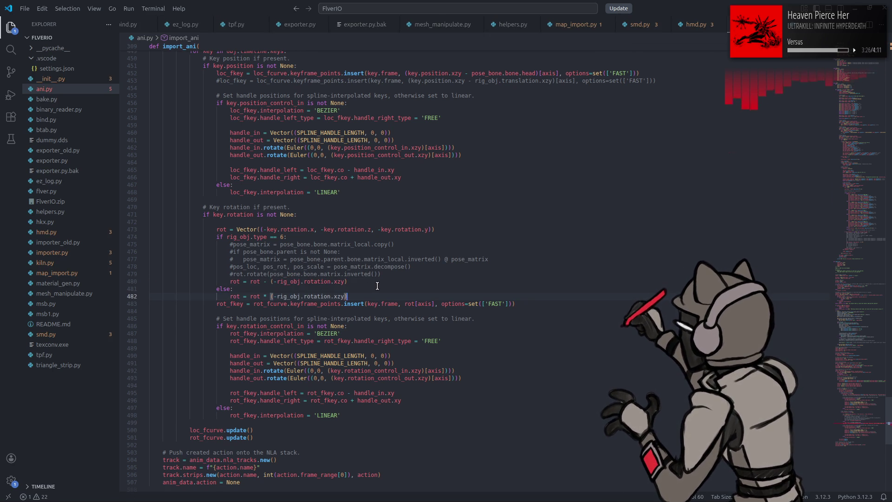
key("super")
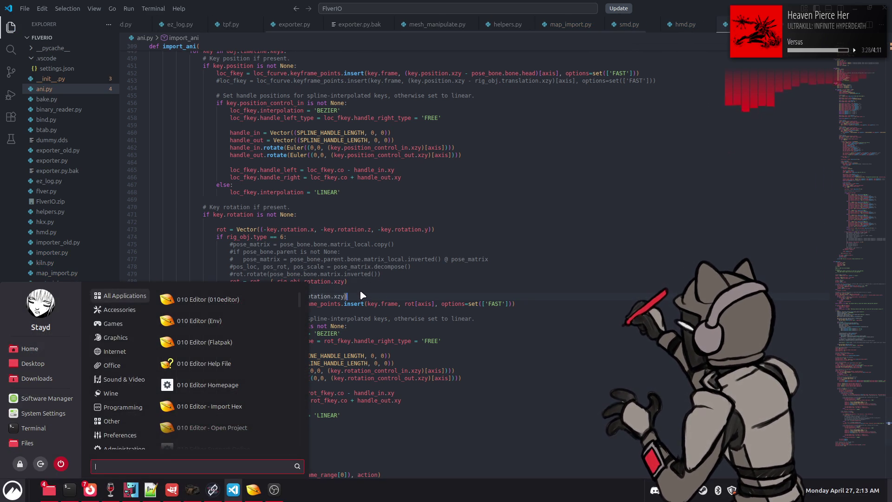
Launch Blender with the ANI test e0110 scene and import a00_076.ani.
type("bl")
left_click(280, 298)
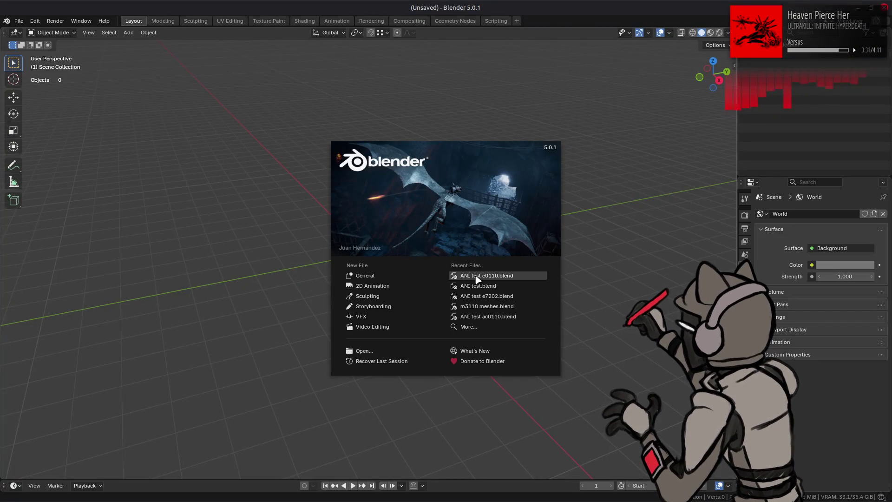
left_click(477, 277)
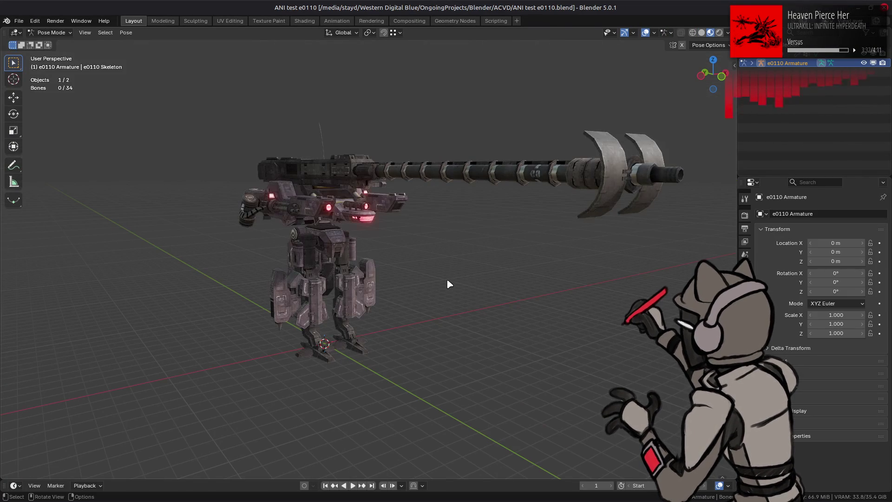
key("alt+Tab")
key("alt+Tab")
key("alt+Tab")
key("alt+Tab")
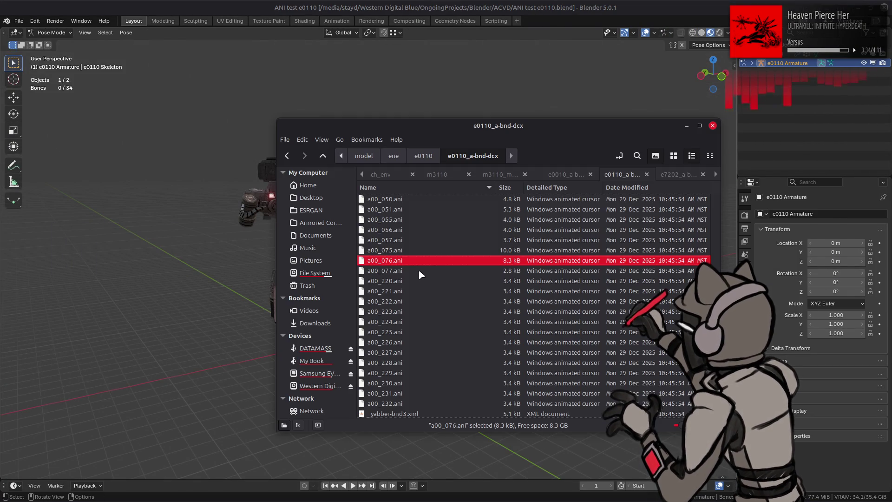
left_click_drag(418, 269, 210, 269)
left_click(210, 273)
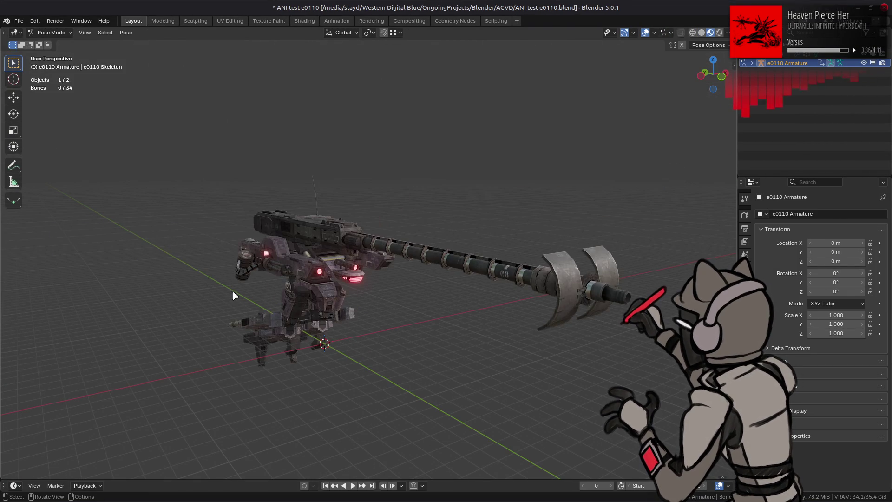
Play and orbit around the animating e0110 mech, then quit Blender without saving.
mouse_move(298, 363)
middle_mouse_down()
mouse_move(330, 354)
mouse_move(392, 364)
middle_mouse_up()
key("space")
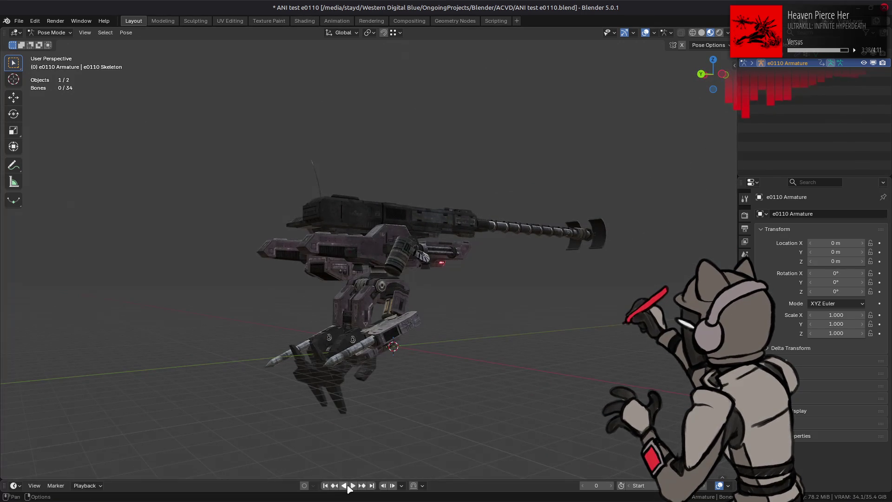
mouse_move(438, 338)
middle_mouse_down()
mouse_move(374, 350)
mouse_move(342, 342)
middle_mouse_up()
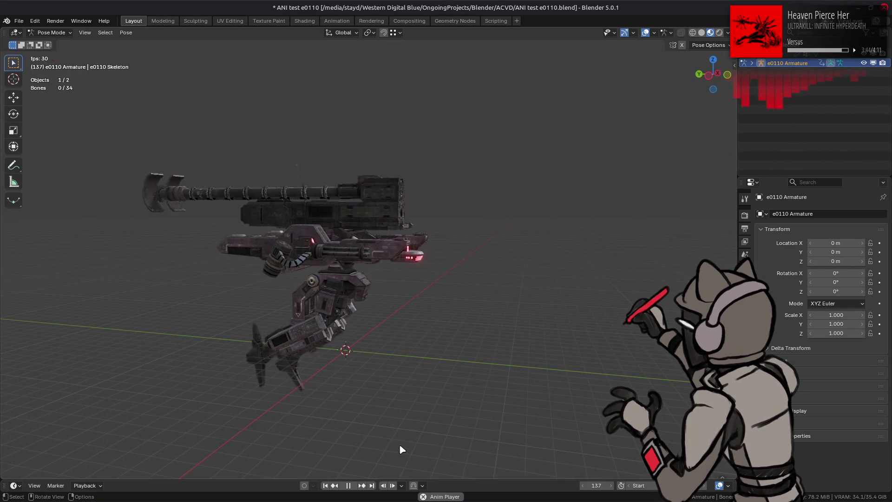
middle_click_drag(398, 450, 357, 443)
left_click(349, 486)
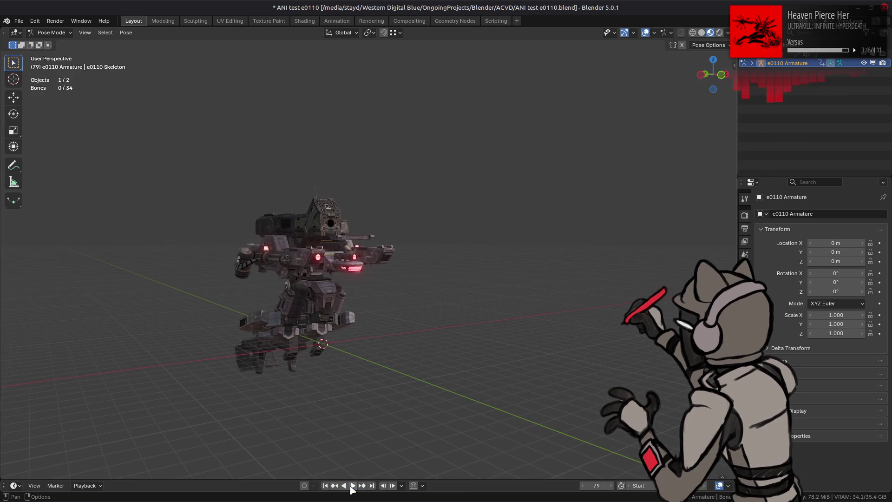
left_click(353, 485)
middle_click_drag(356, 436, 383, 435)
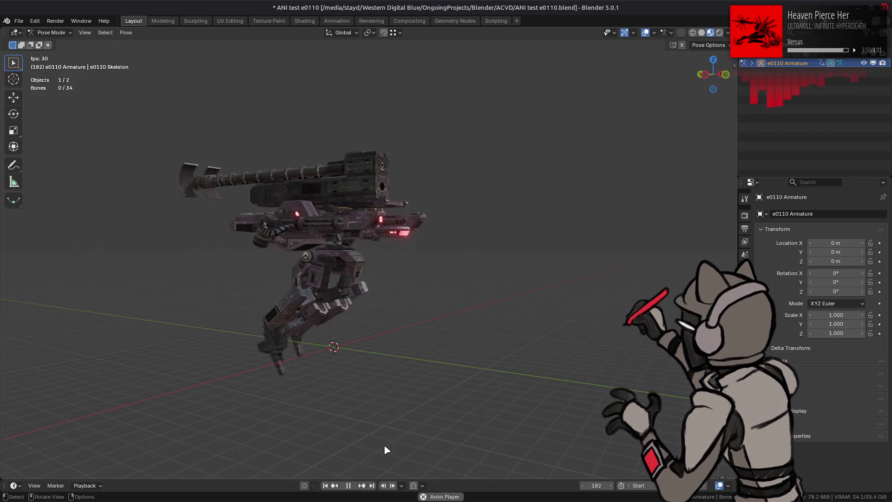
left_click(348, 486)
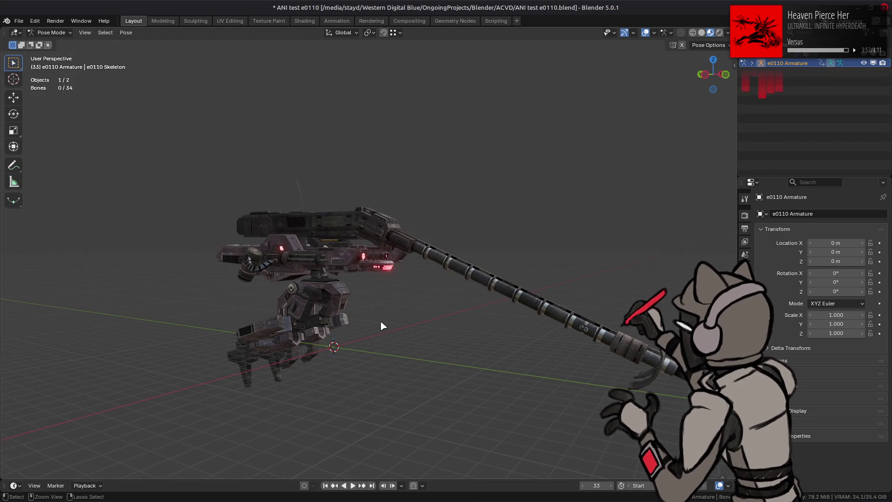
key("ctrl+q")
left_click(400, 274)
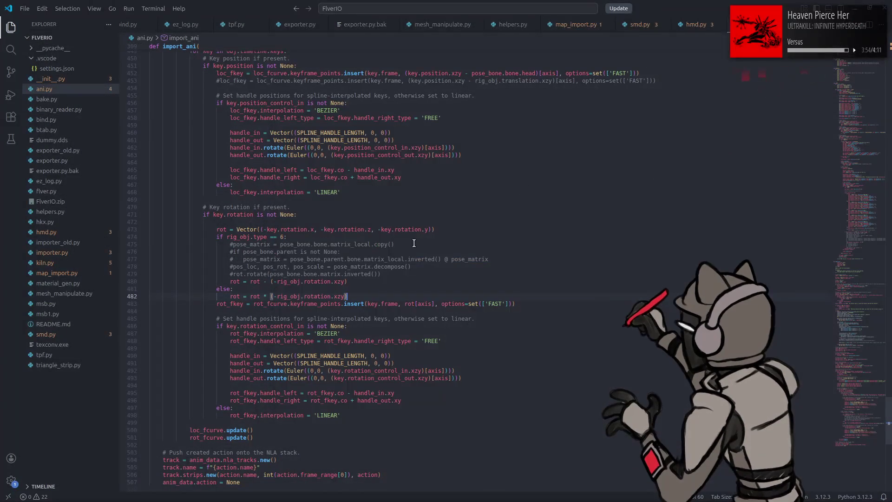
Append 'and False' to line 277's rotation condition in ani.py so rescaling is skipped.
scroll(404, 260, "up", 20)
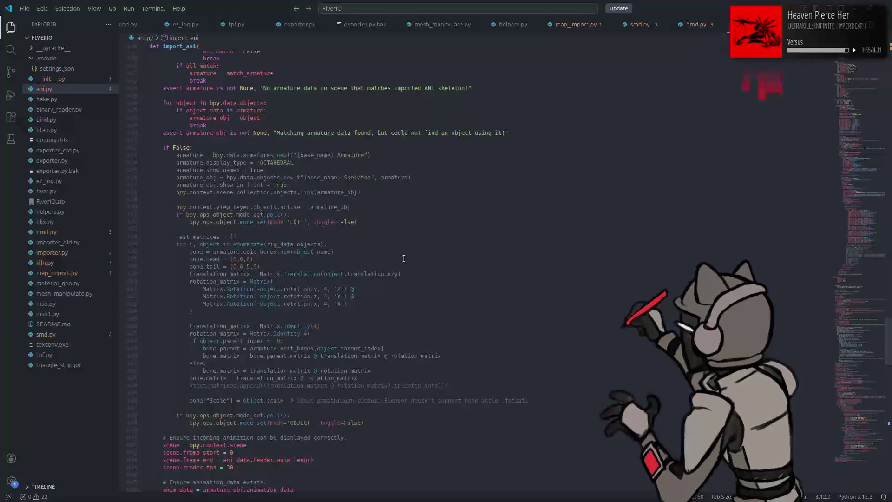
scroll(404, 258, "up", 20)
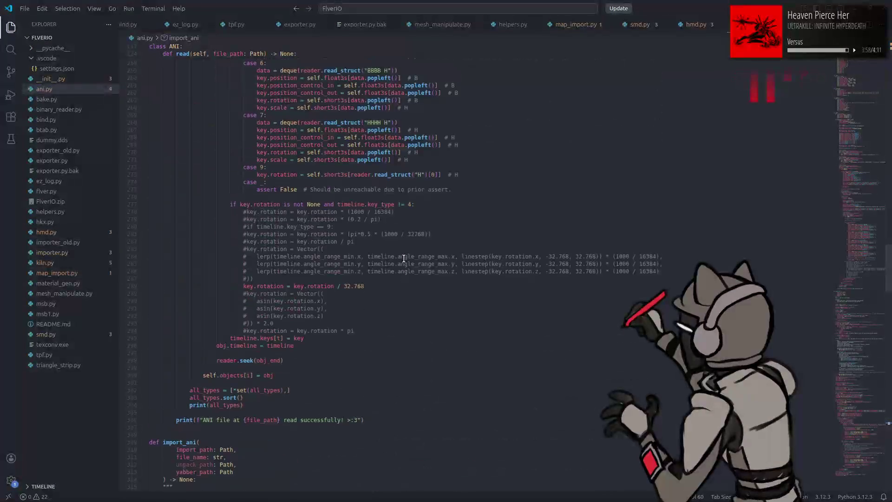
left_click(411, 236)
type("and")
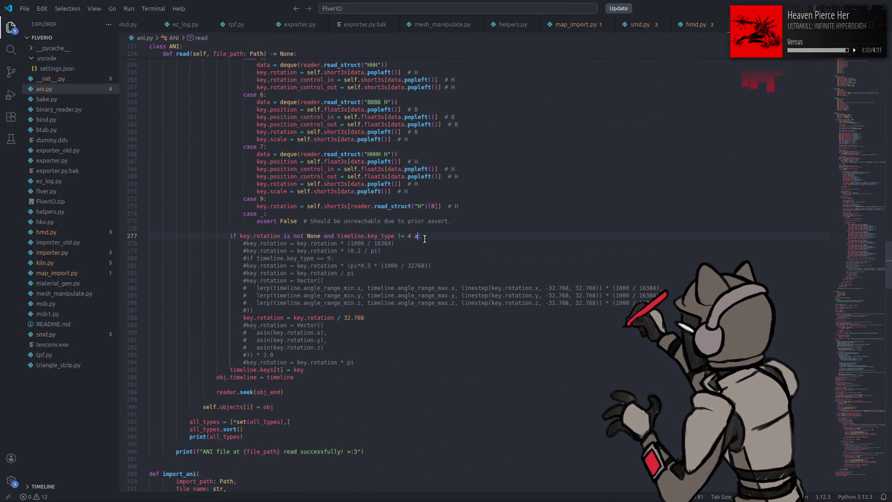
type(" False:")
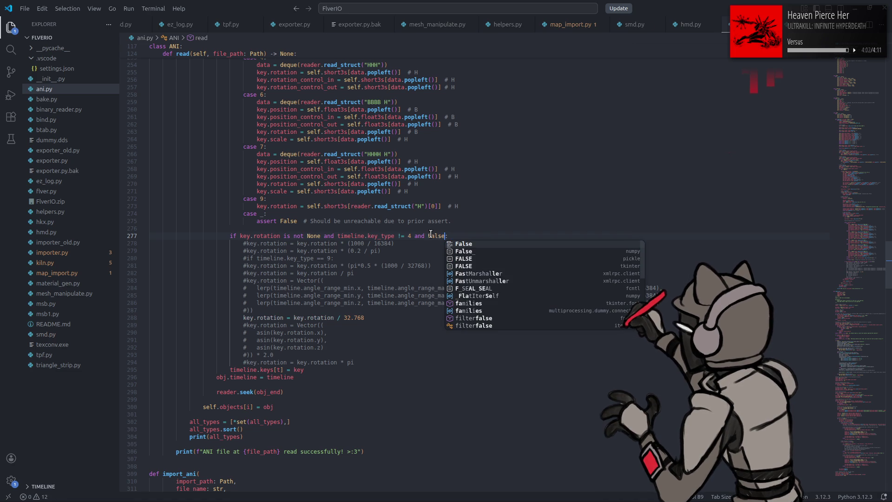
key("Escape")
key("super")
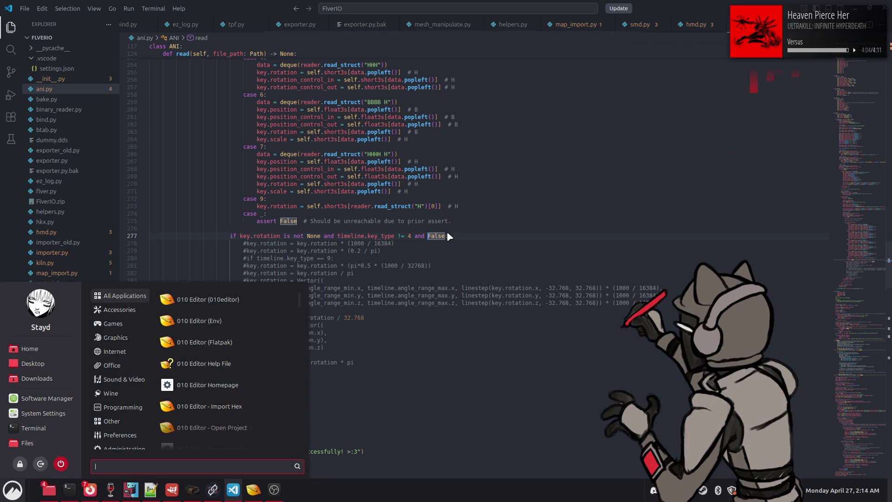
Relaunch Blender, open ANI test e0110.blend and import a00_076.ani onto the mech.
type("ble")
left_click(260, 296)
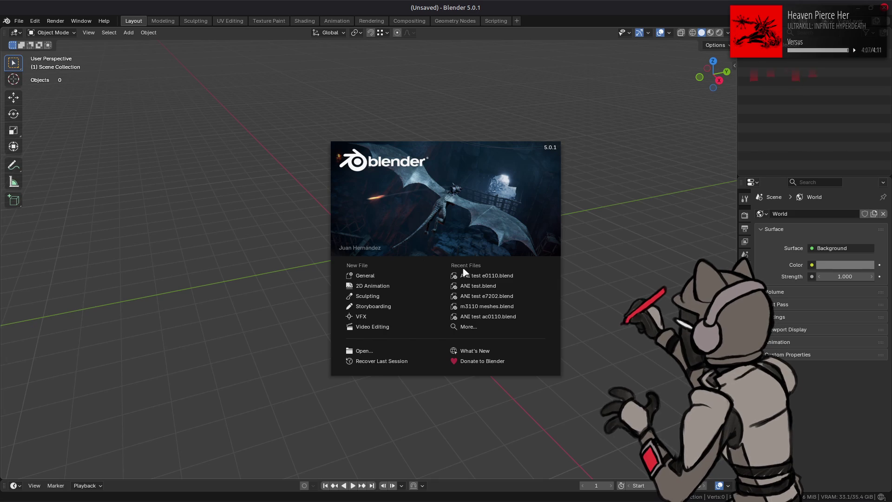
left_click(469, 274)
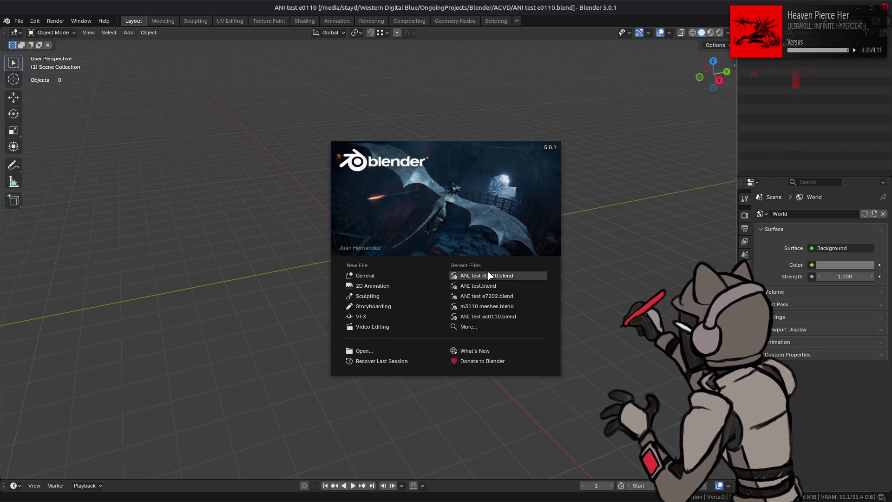
key("alt+Tab")
left_click_drag(433, 260, 222, 287)
left_click(222, 287)
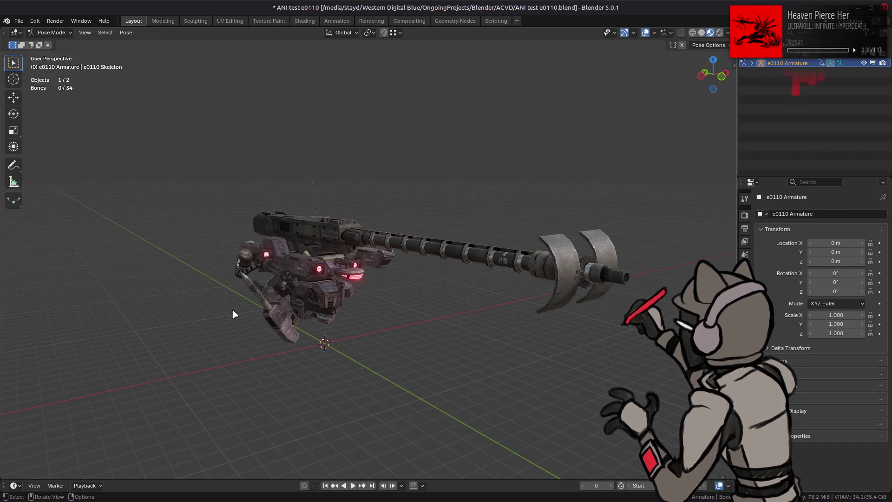
Play the animation, watch the mech from the front, then quit Blender without saving.
left_click(352, 485)
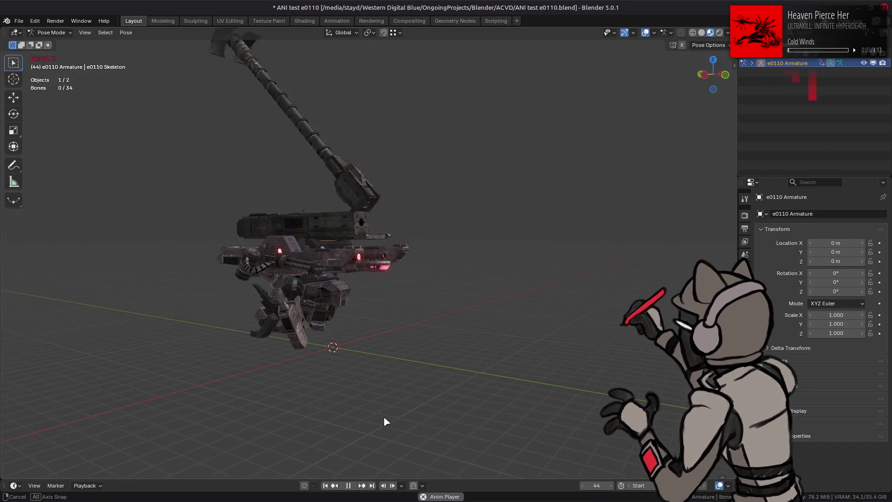
mouse_move(383, 416)
middle_mouse_down()
mouse_move(366, 426)
mouse_move(354, 411)
mouse_move(405, 412)
middle_mouse_up()
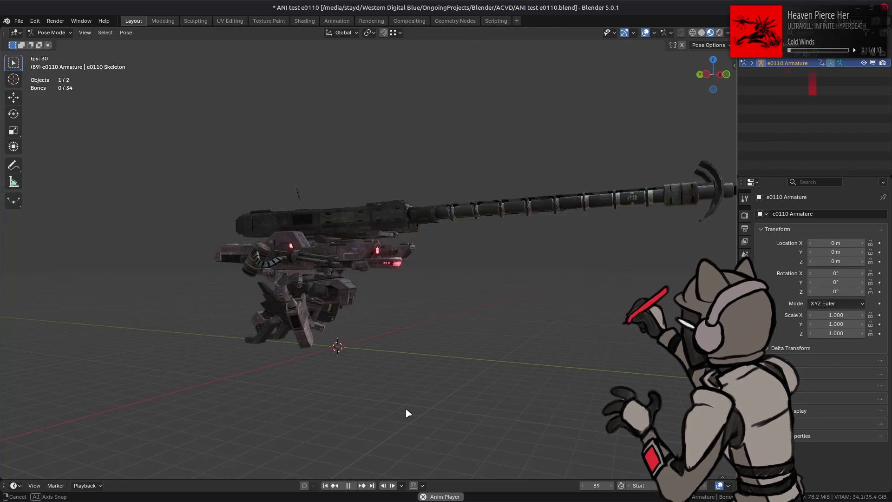
key("ctrl+q")
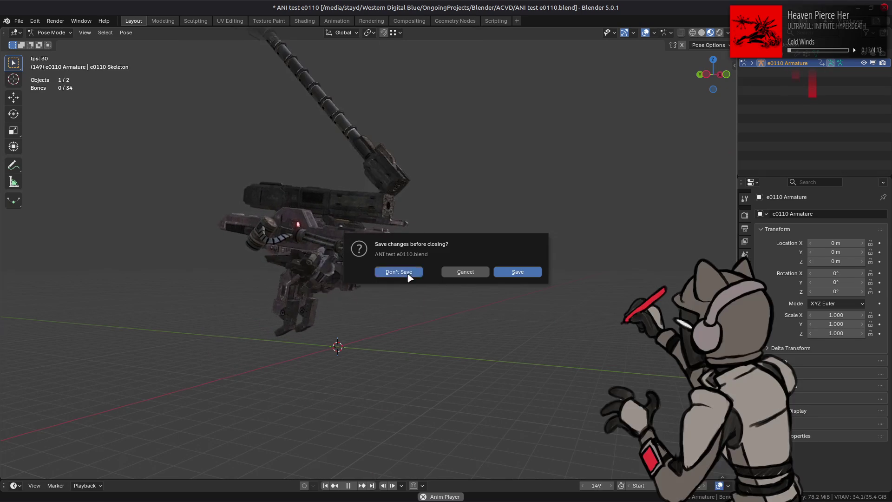
left_click(408, 274)
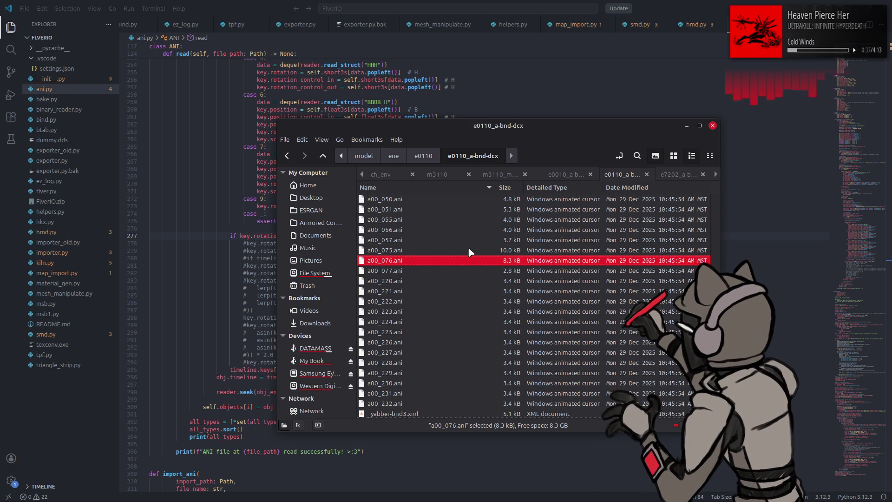
Return from the file manager to ani.py and place the cursor at the end of line 274.
key("alt+Tab")
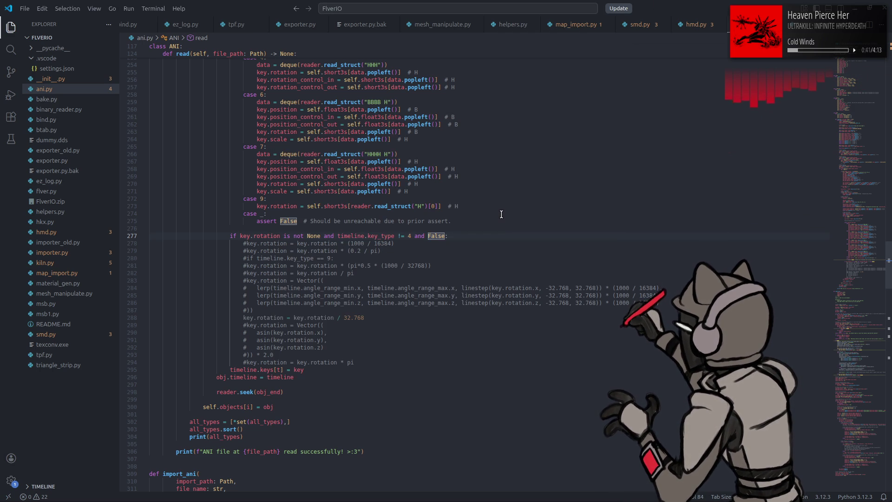
left_click(501, 214)
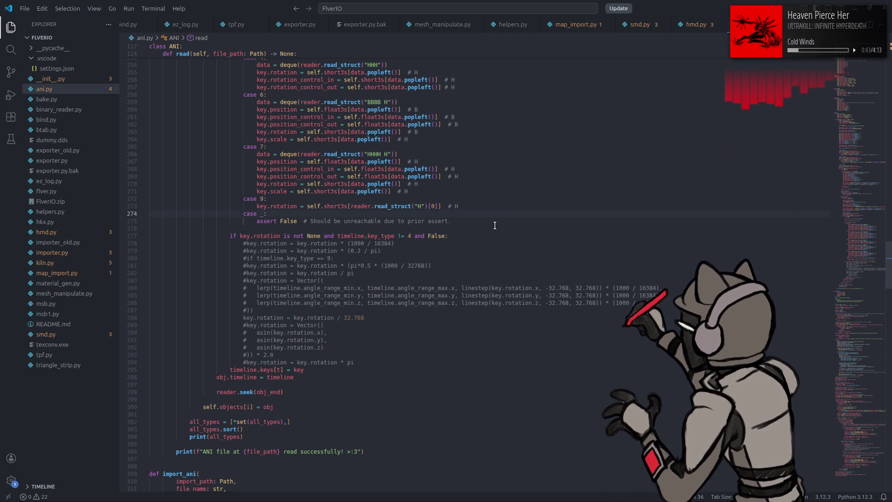
Remove ' and False' from line 277's rotation condition.
left_click(494, 224)
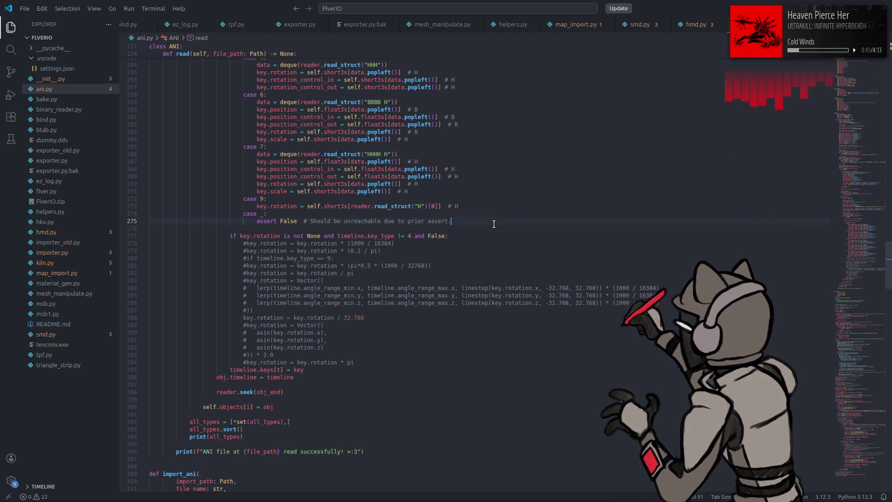
left_click(445, 236)
key("BackSpace")
key("BackSpace")
key("BackSpace")
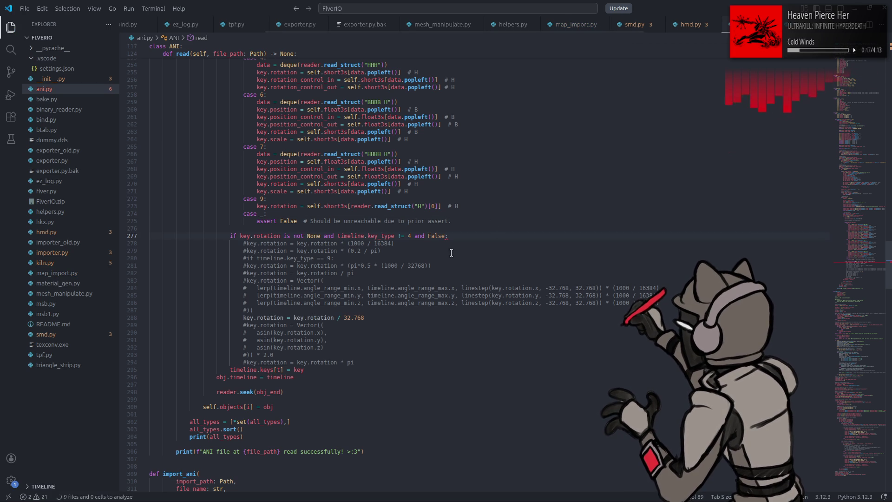
scroll(409, 271, "down", 15)
scroll(405, 278, "up", 10)
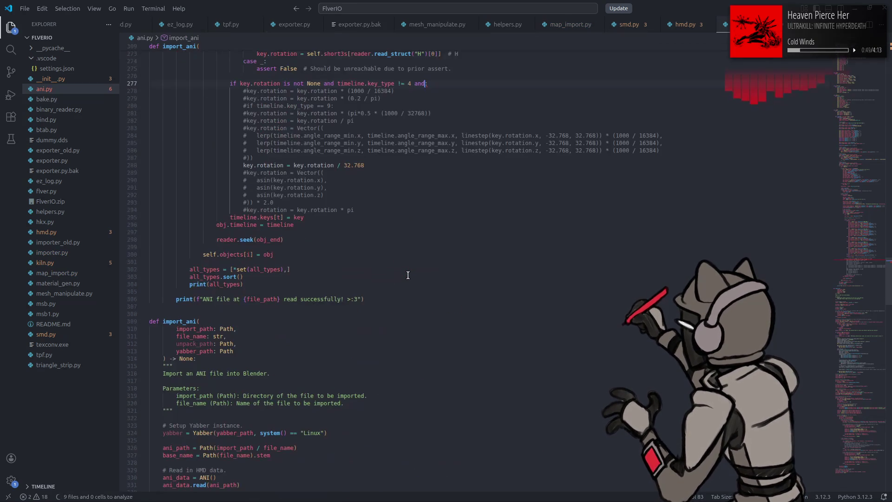
key("BackSpace")
key("BackSpace")
key("BackSpace")
scroll(404, 278, "up", 4)
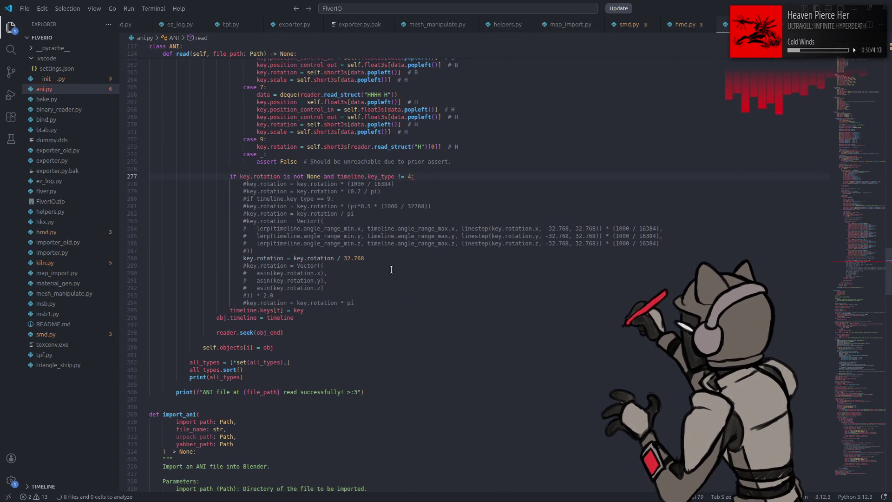
Rewrite line 288 as key.rotation * (1000 / 32768), reusing 1000 from line 281, and save ani.py.
left_click(384, 206)
left_click_drag(384, 206, 399, 206)
key("ctrl+c")
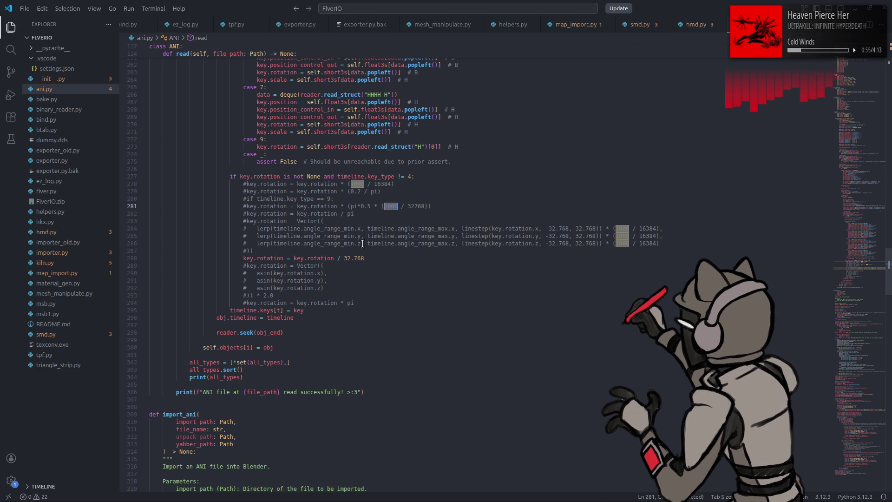
left_click(338, 258)
key("ctrl+v")
key("ctrl+Left")
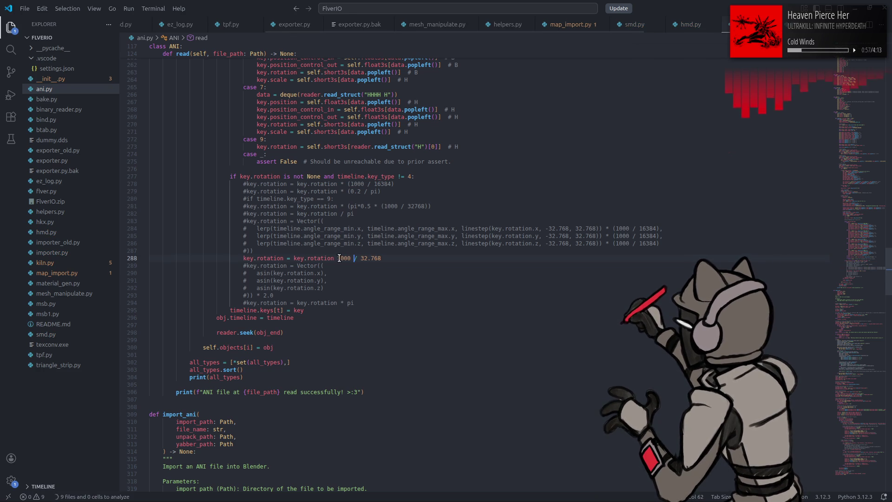
type("* ")
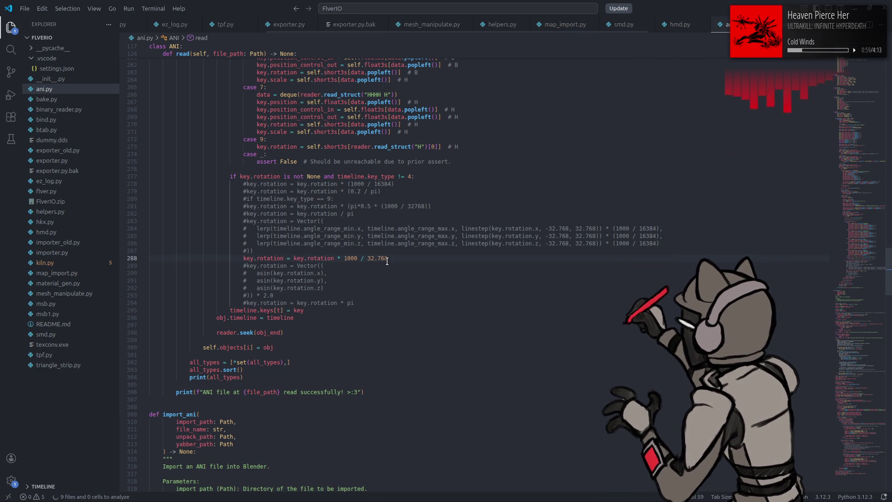
type("(")
left_click(407, 258)
type(")")
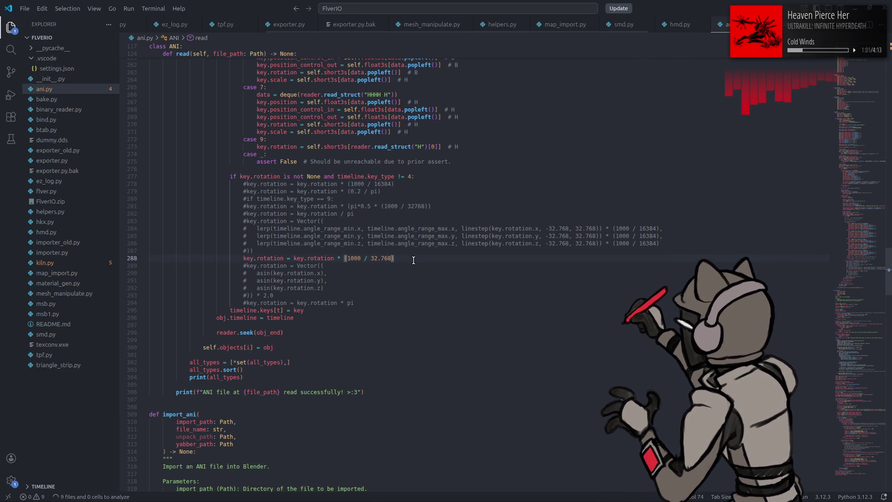
left_click_drag(371, 258, 392, 258)
type("32768")
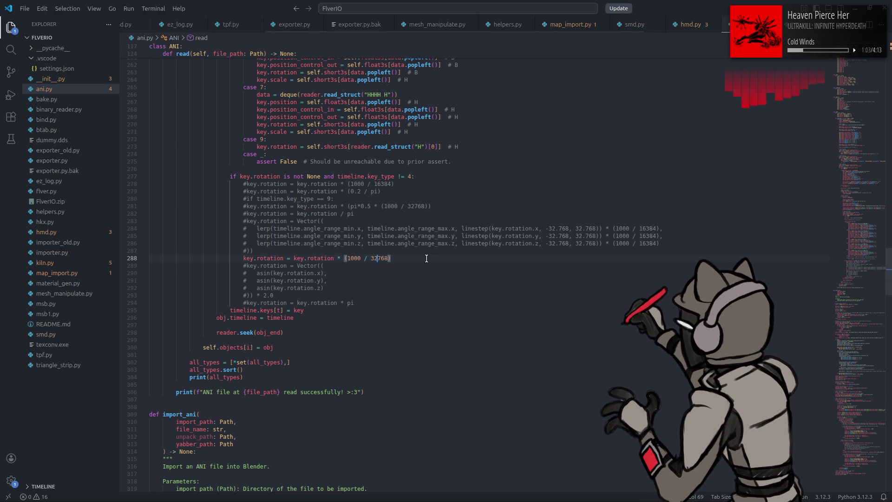
key("ctrl+s")
Relaunch Blender and open the recent ANI test e0110 scene.
key("super")
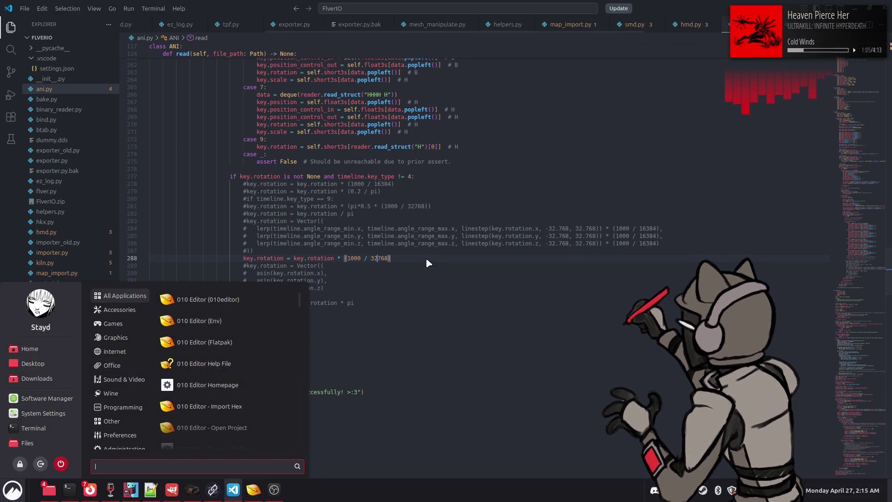
type("bl")
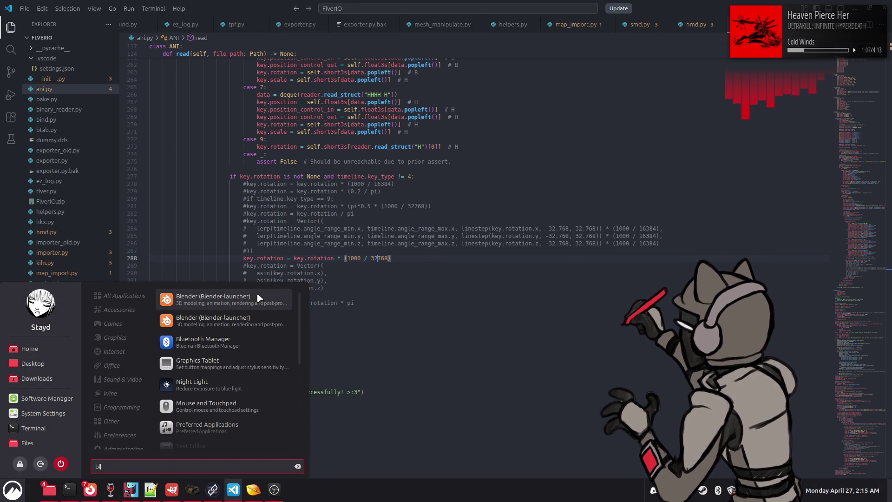
left_click(258, 296)
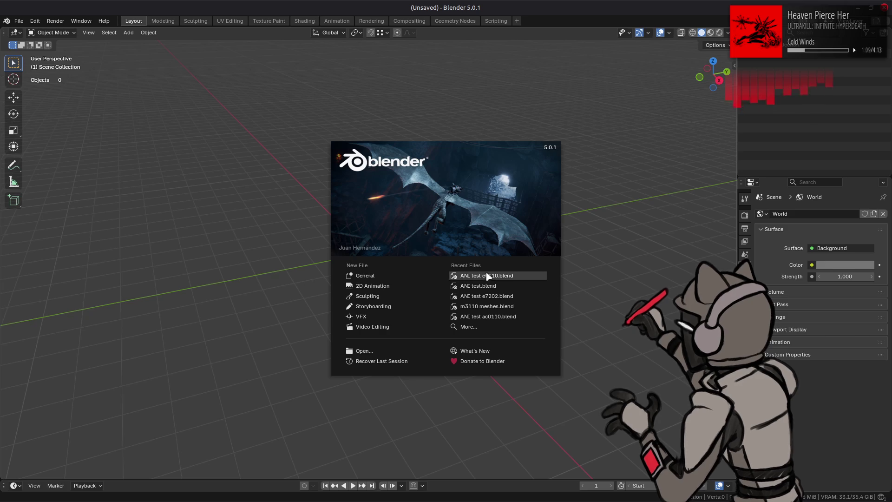
left_click(460, 276)
Import the ANI animation onto the mech, play it from a low side view, then stop and rewind to frame 0.
key("alt+Tab")
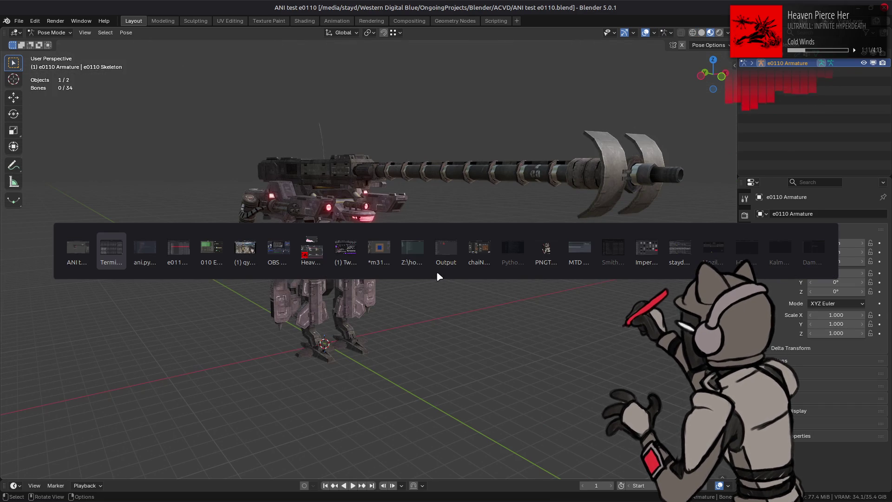
key("alt+Tab")
key("alt+Tab")
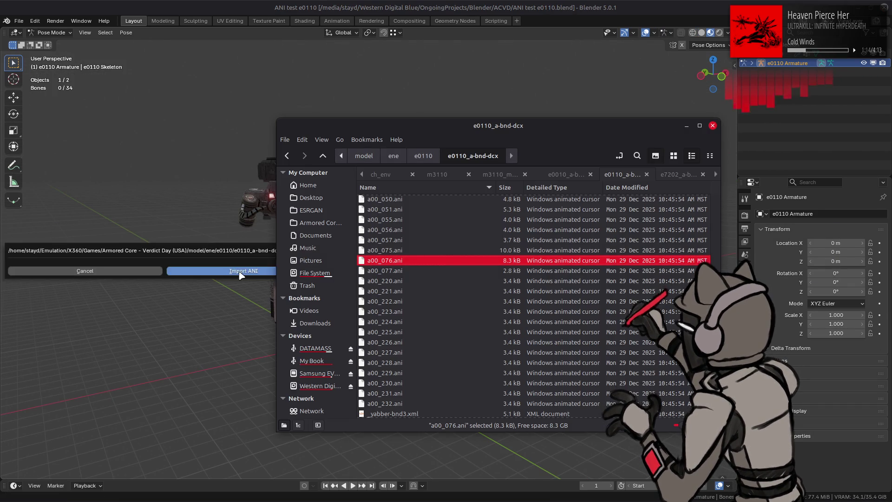
left_click(241, 275)
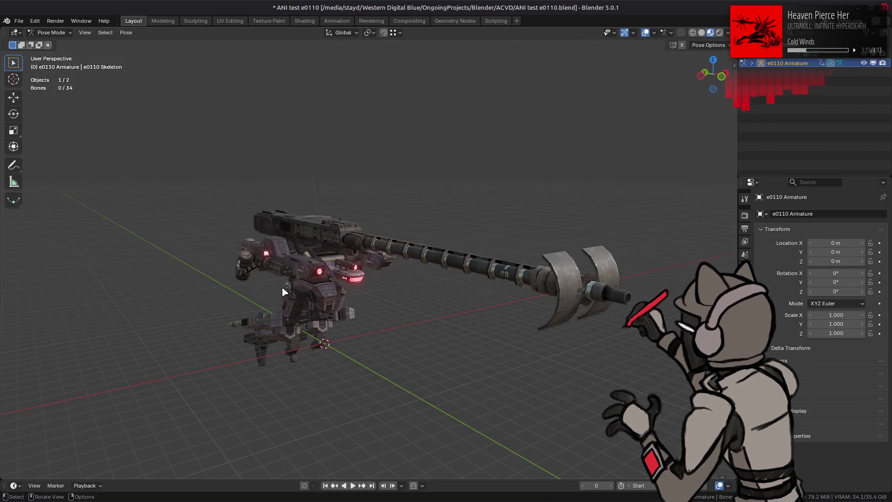
left_click(353, 485)
middle_click_drag(371, 440, 381, 418)
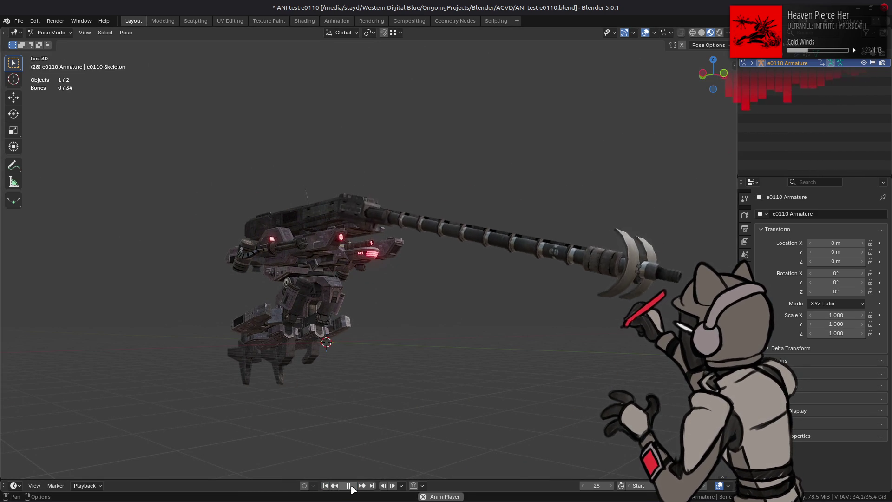
left_click(352, 488)
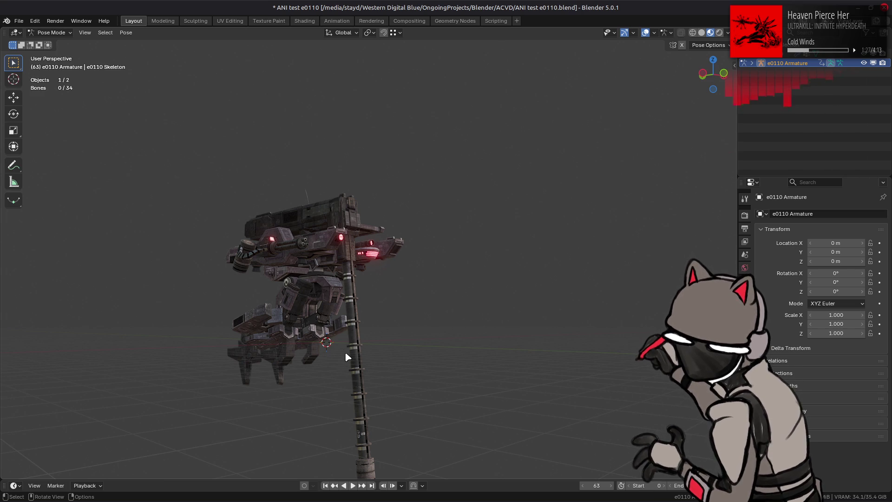
left_click(325, 486)
key("alt+Tab")
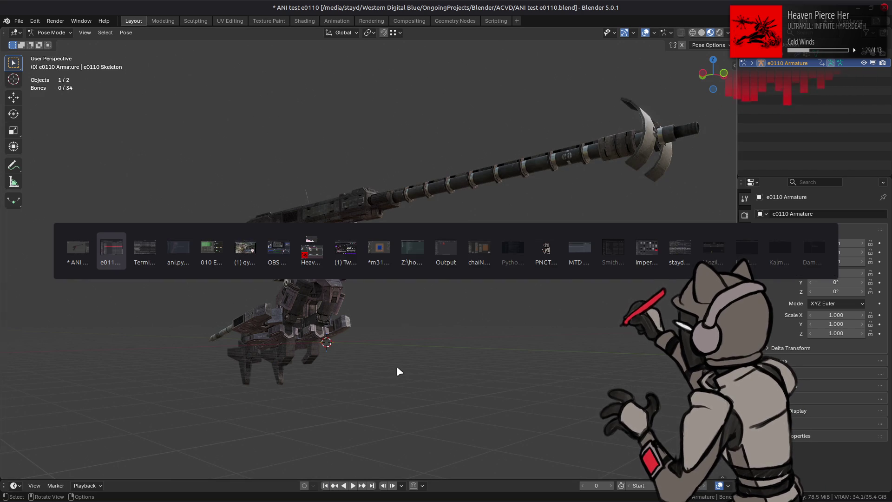
In 010 Editor, view a00_076.ani's parsed data, then inspect a00_000.ani's object rotation (3.142, -0.000, 0.000).
key("Tab")
key("Tab")
key("Tab")
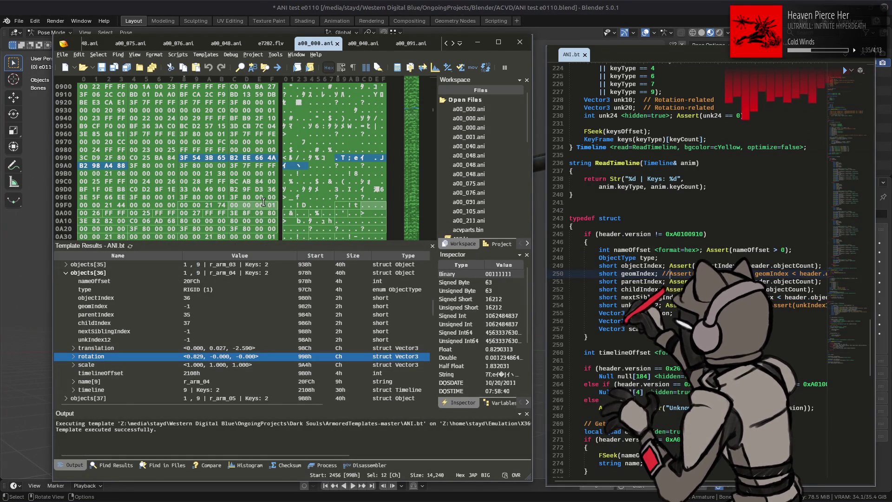
left_click(229, 44)
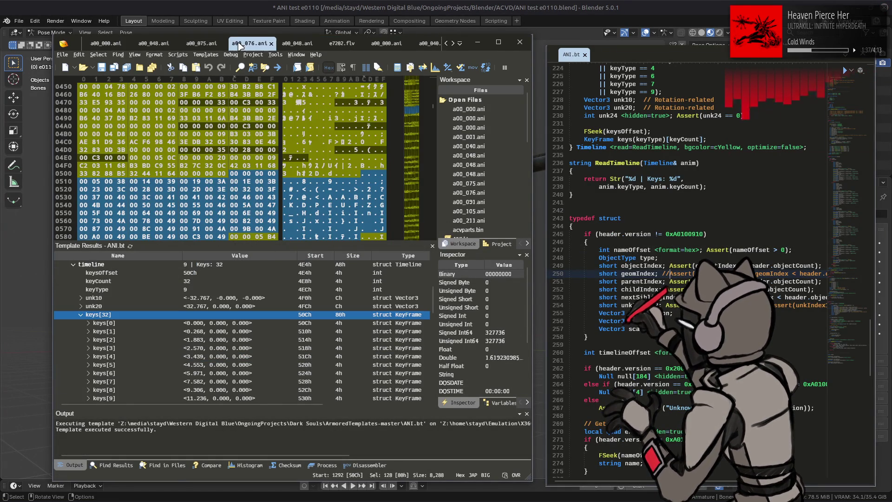
scroll(210, 315, "up", 2)
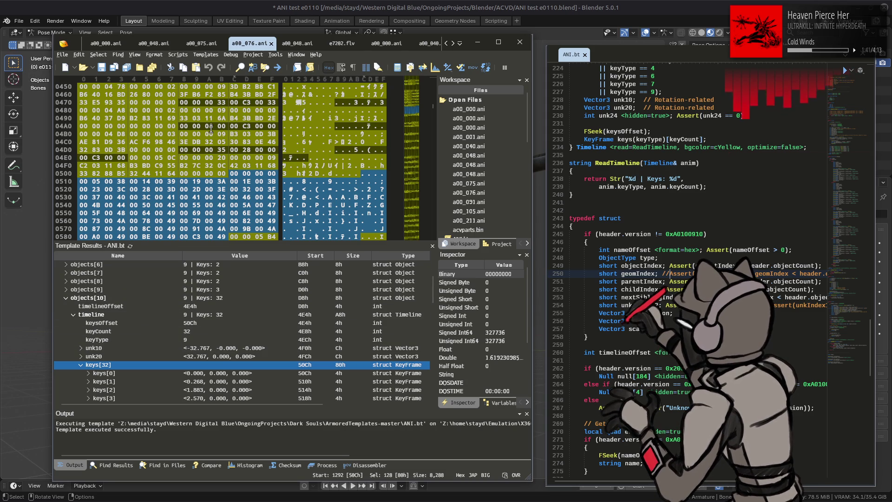
left_click(114, 46)
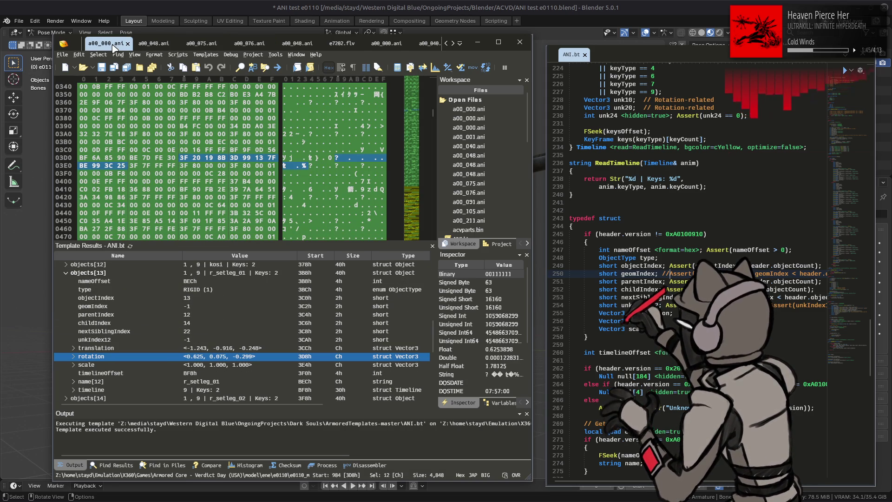
scroll(207, 331, "up", 4)
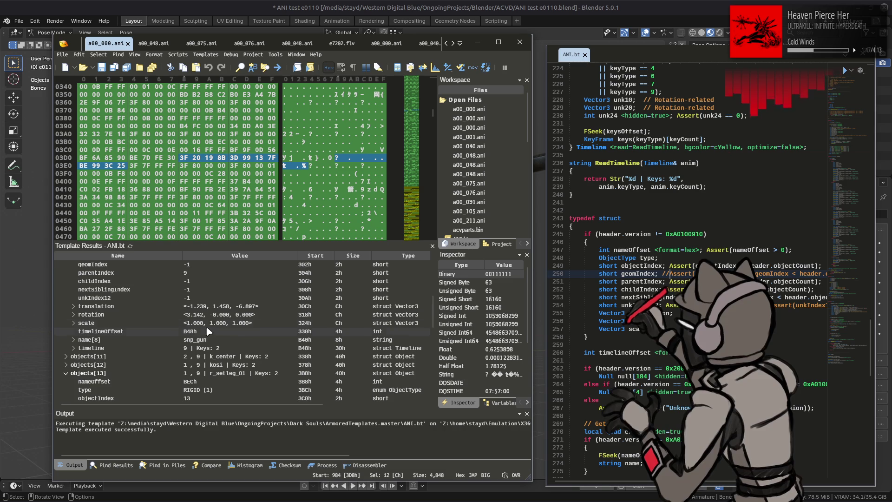
left_click(215, 314)
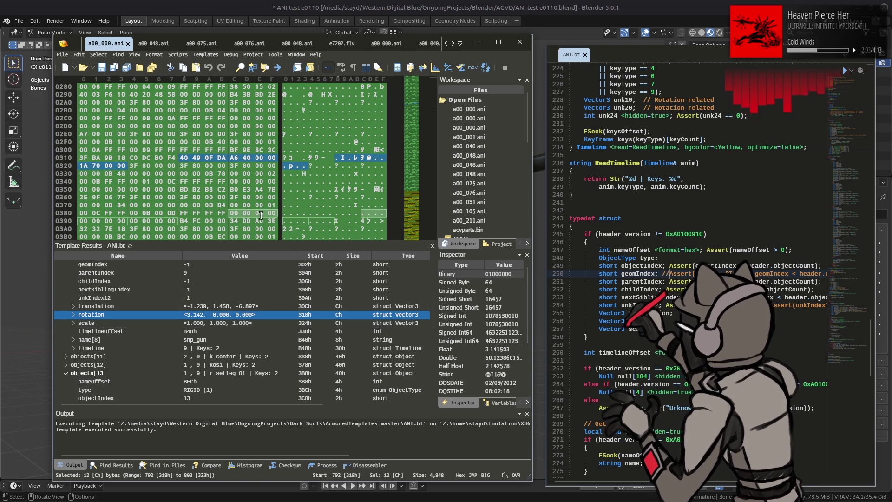
Scroll through a00_076.ani's parsed rotation and keyframe values, then return to a00_000.ani.
left_click(249, 44)
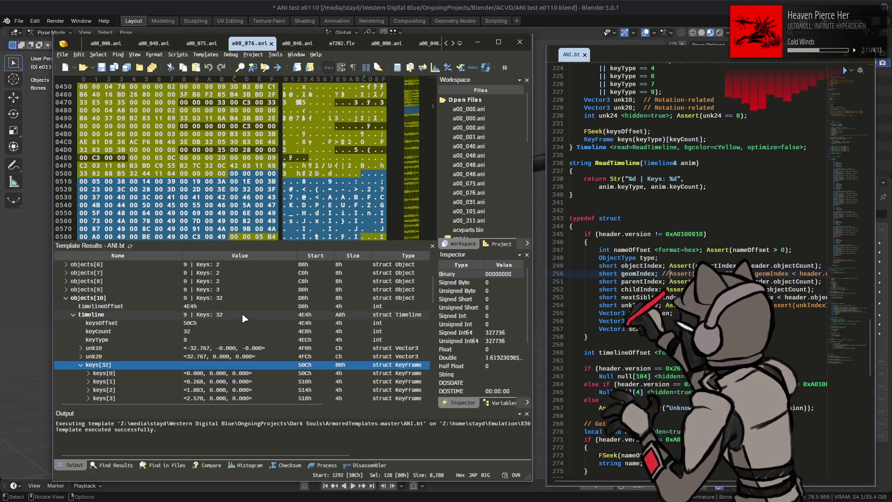
scroll(244, 319, "down", 6)
scroll(244, 320, "down", 1)
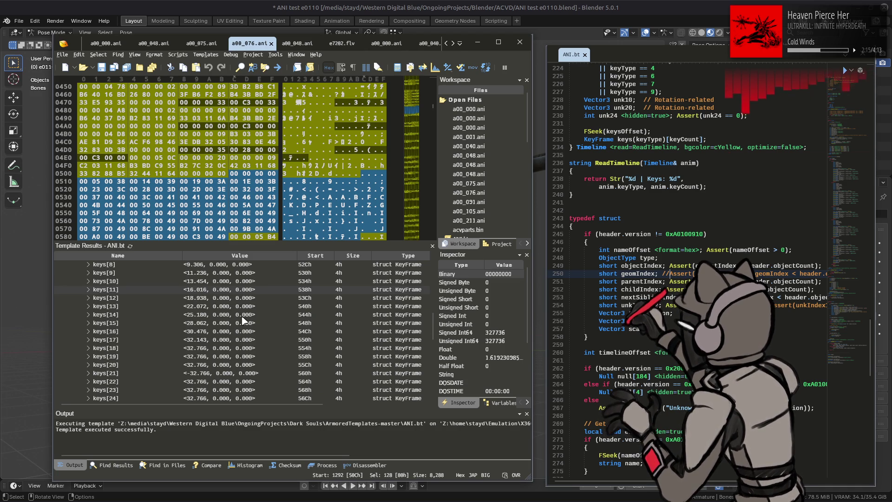
scroll(242, 321, "up", 6)
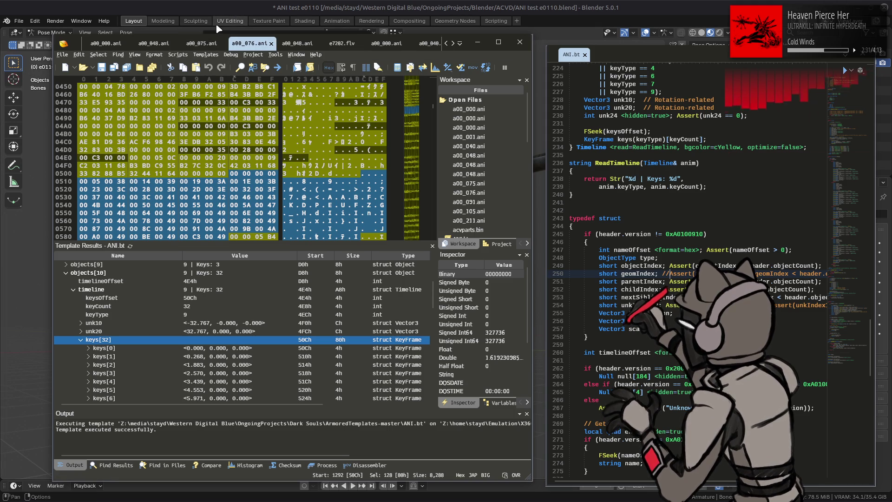
left_click(112, 44)
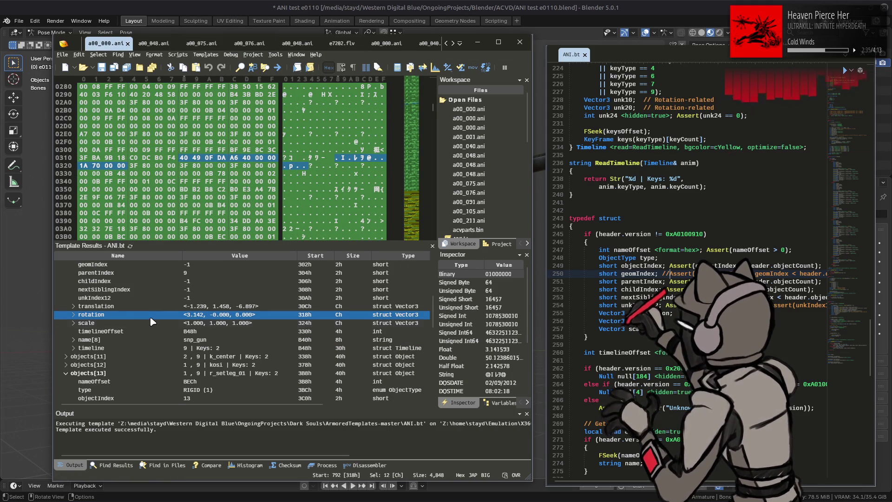
Expand snp_gun's timeline keys[2] in a00_000.ani, inspect keys[0], then bring Blender forward.
left_click(72, 348)
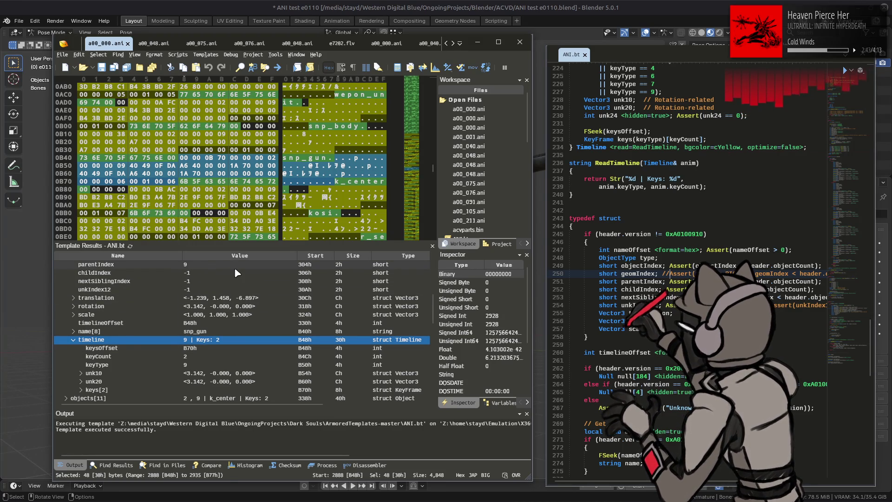
left_click(82, 390)
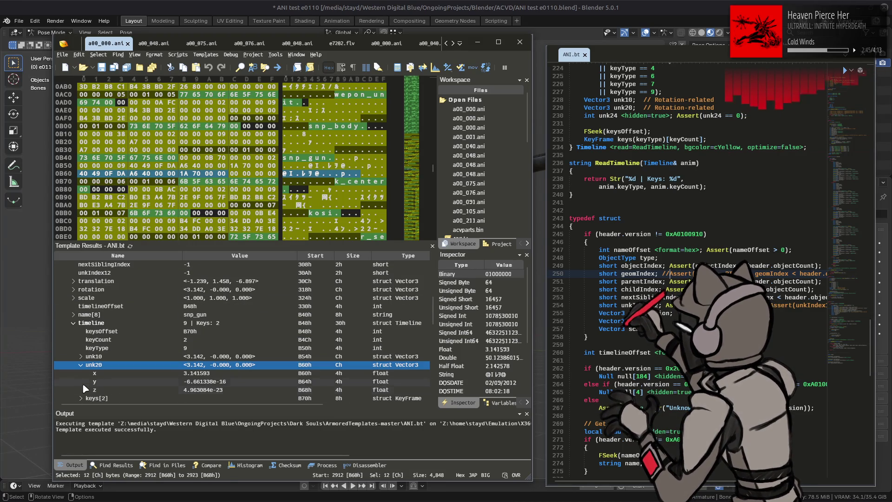
left_click(81, 373)
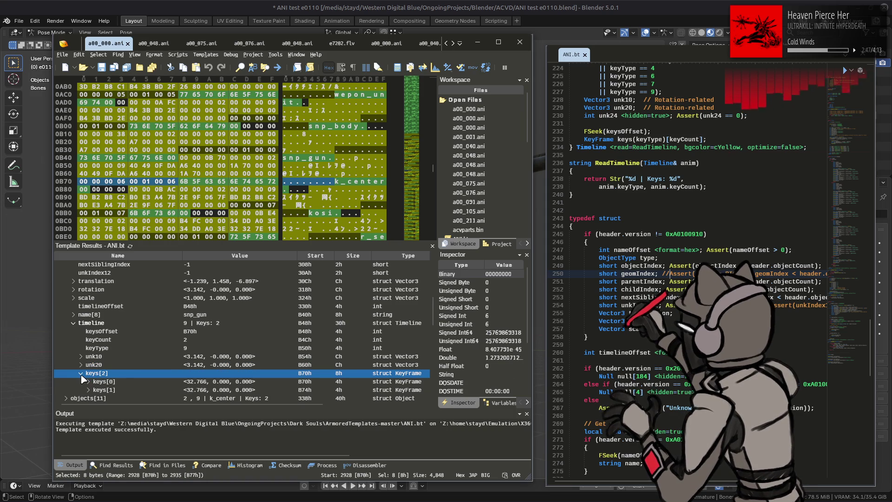
left_click(210, 383)
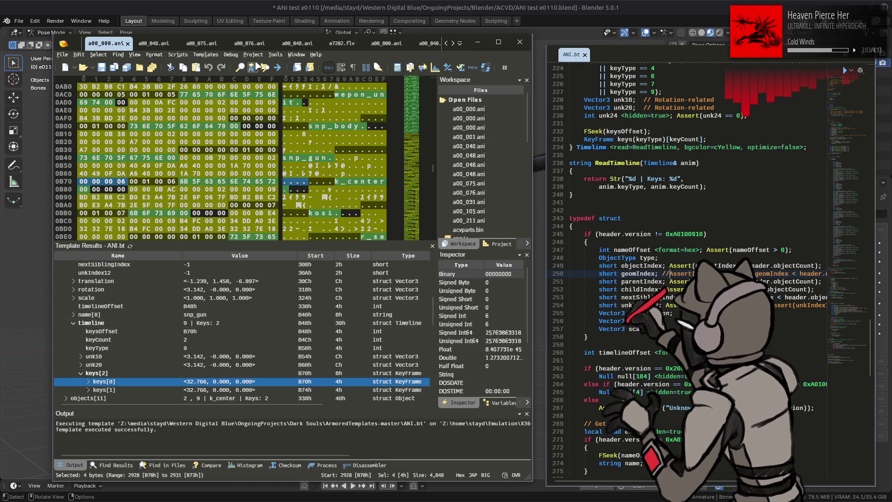
left_click(445, 2)
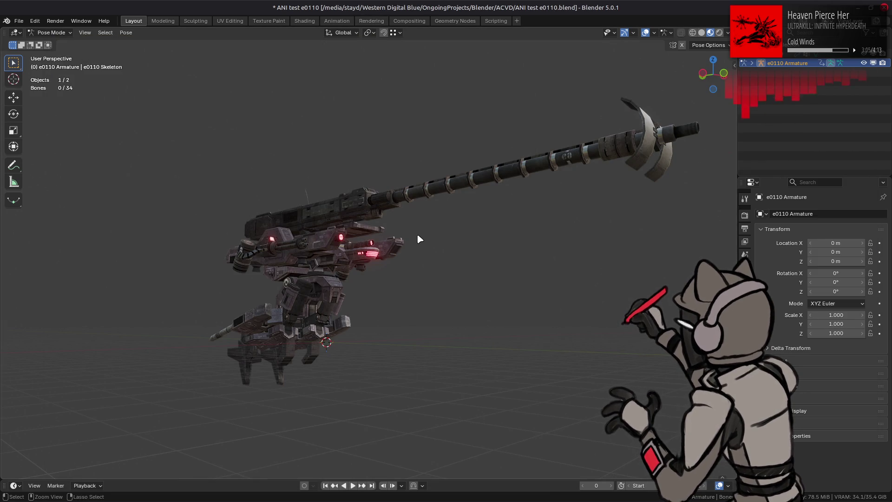
Cancel quitting Blender and switch back to 010 Editor.
key("ctrl+q")
key("Escape")
key("alt+Tab")
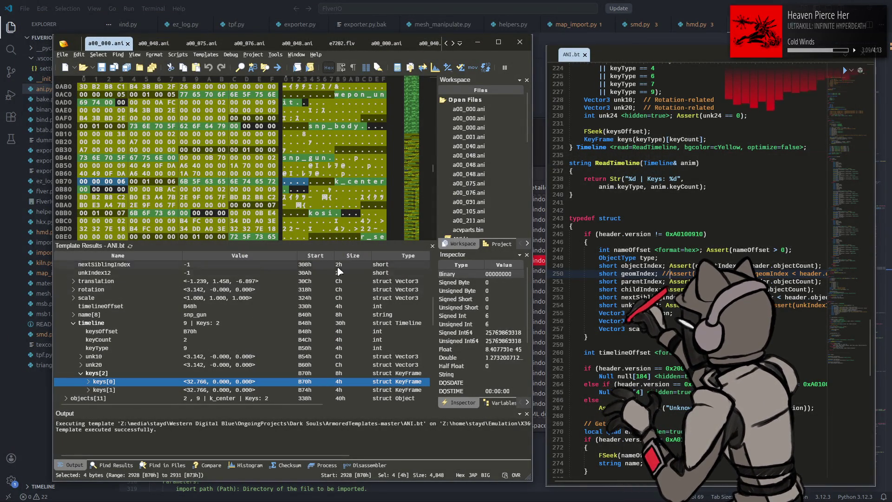
left_click(295, 490)
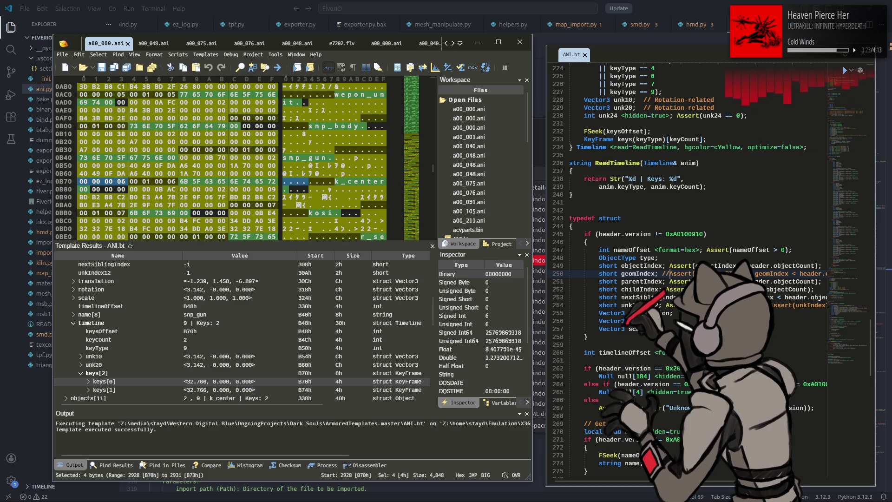
Recheck snp_gun's first keyframe and name, then read a00_076.ani's timeline unk20 value 32.767, 0.000, 0.000.
left_click(102, 382)
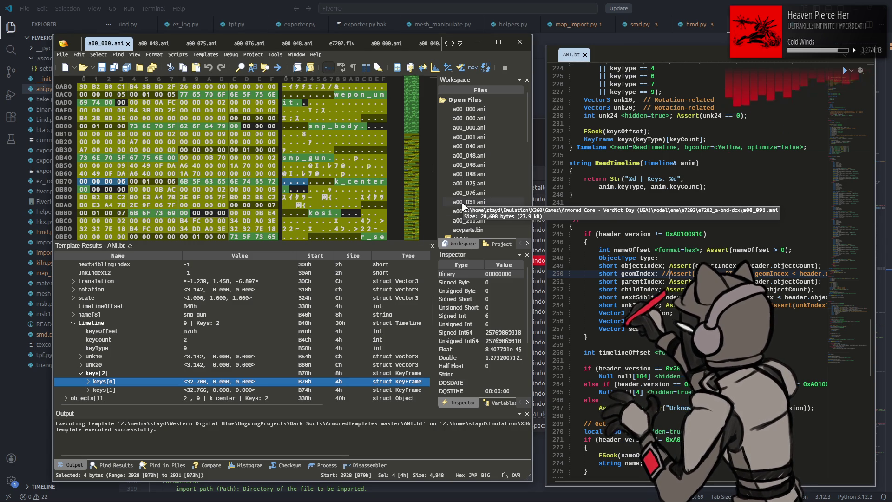
left_click(275, 315)
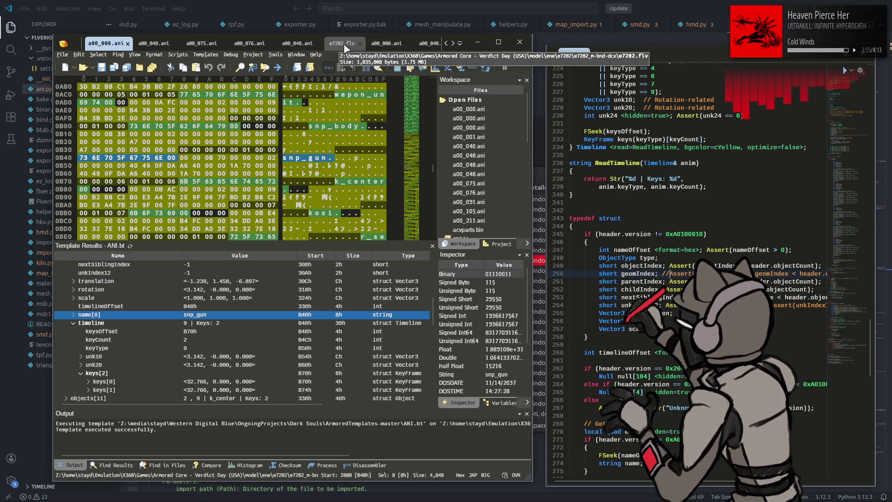
left_click(251, 45)
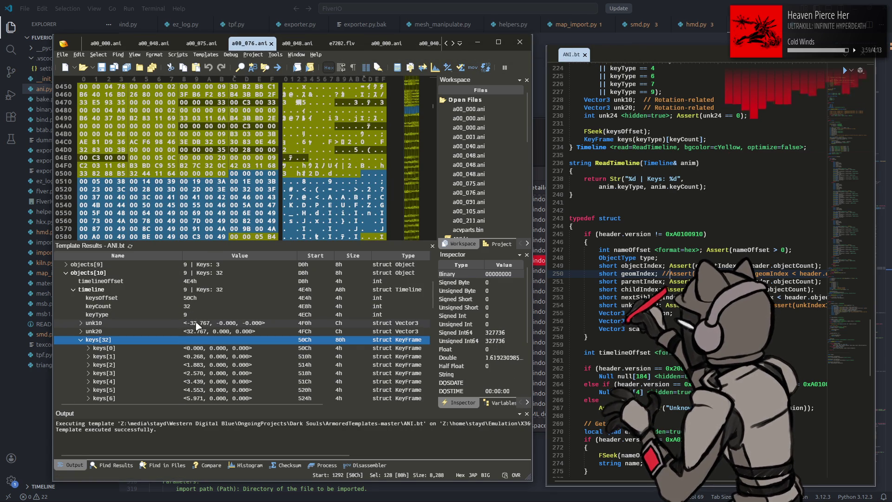
left_click(163, 334)
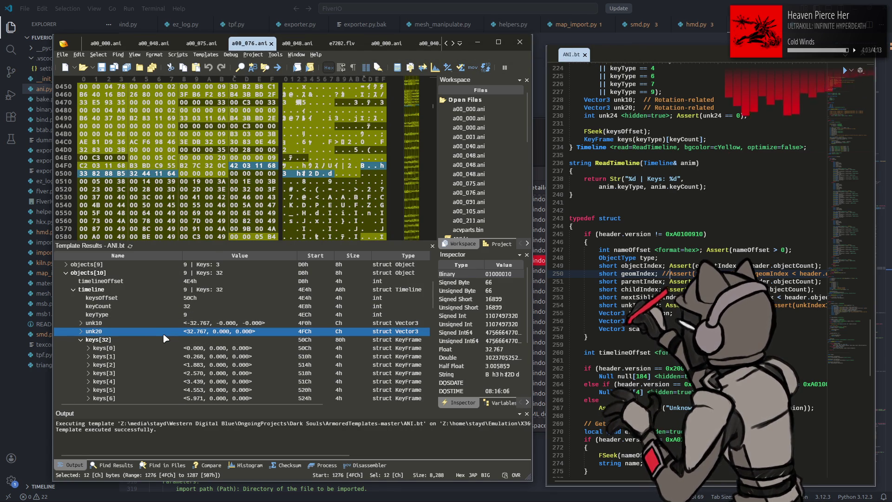
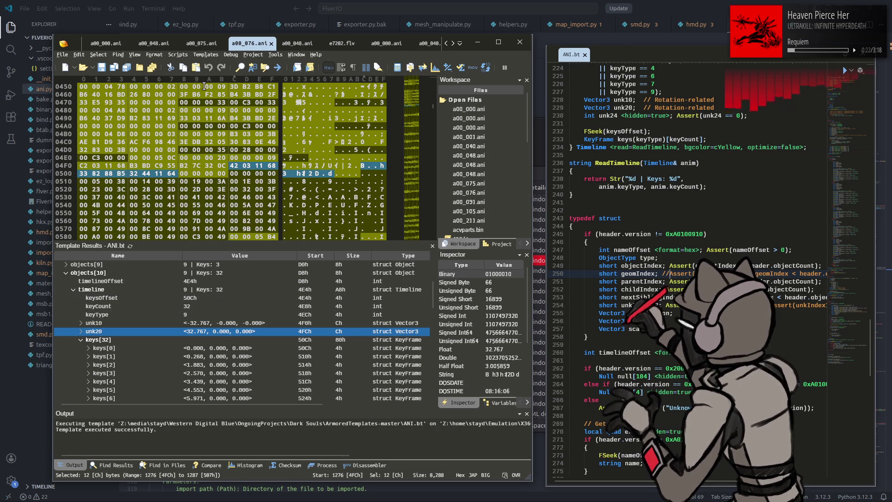
Check snp_gun's unk10 rotation values in a00_000.ani's template results, then return to ani.py.
left_click(112, 43)
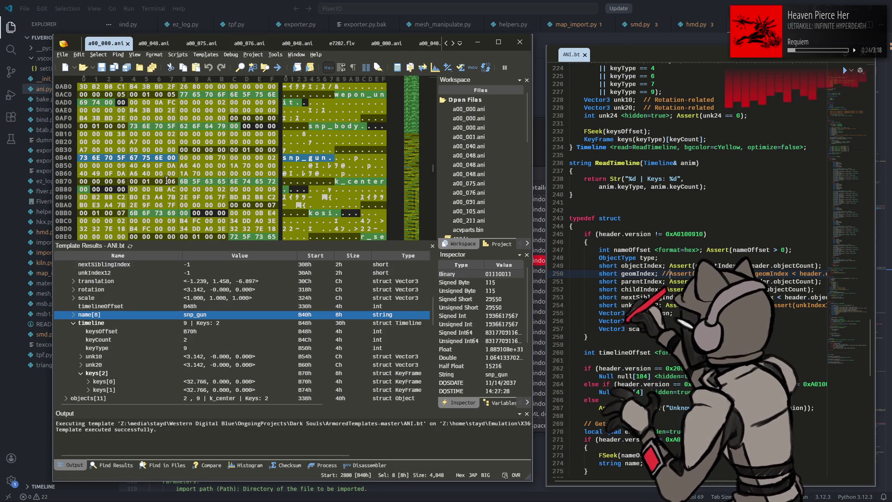
left_click(255, 358)
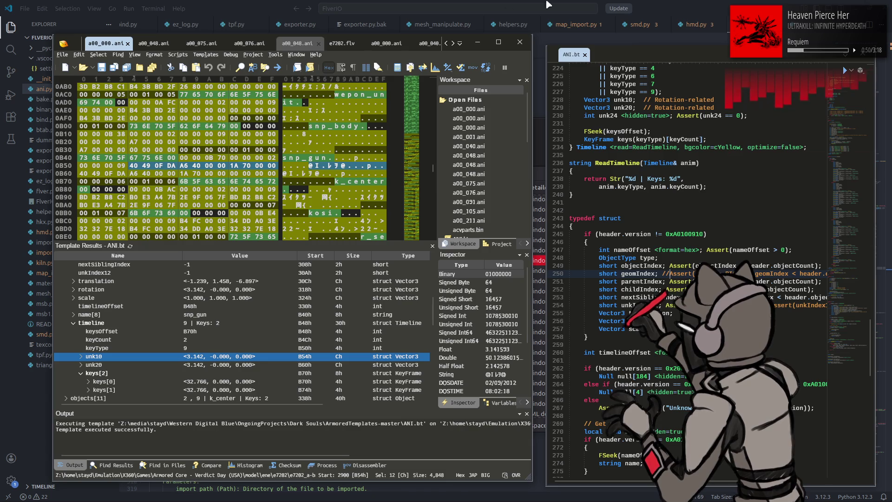
key("alt+Tab")
left_click(371, 275)
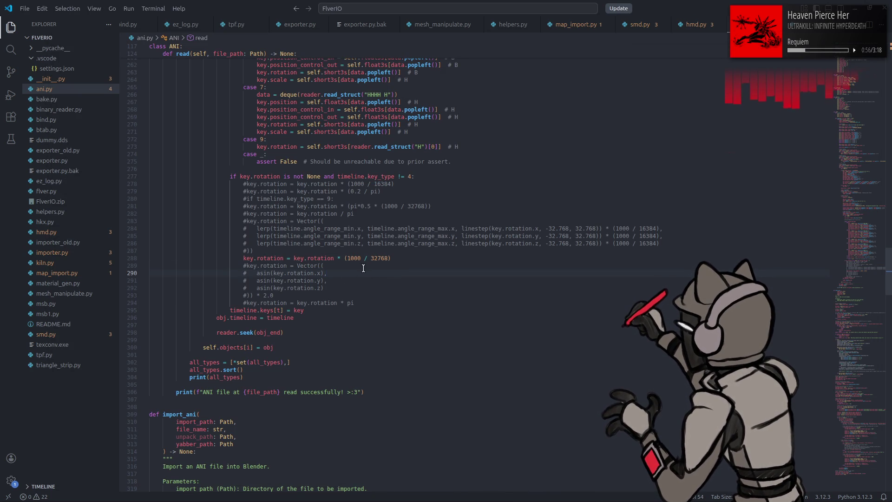
Highlight the uses of 'rotation', 'rot' and the negation signs in import_ani's key-rotation code.
scroll(381, 279, "down", 20)
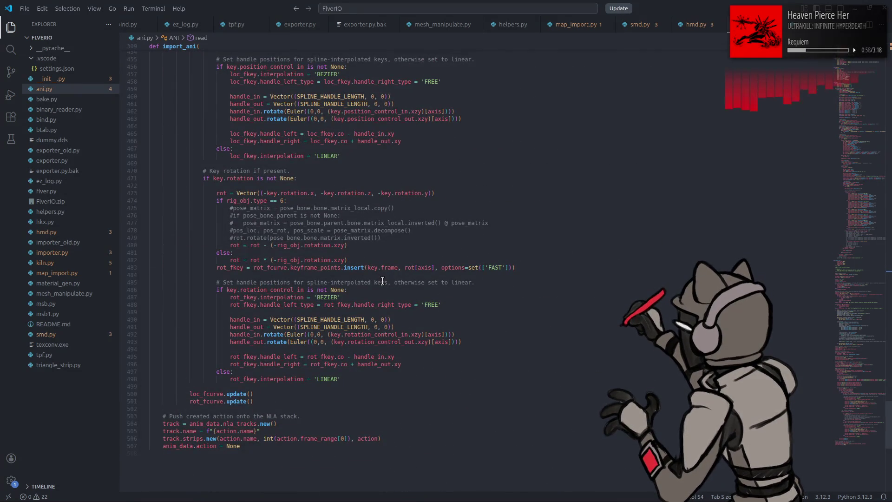
scroll(382, 281, "up", 4)
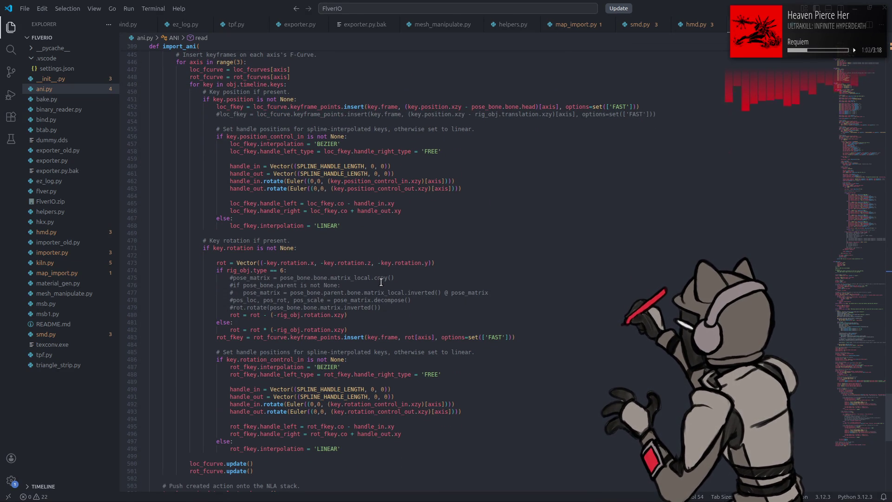
double_click(313, 329)
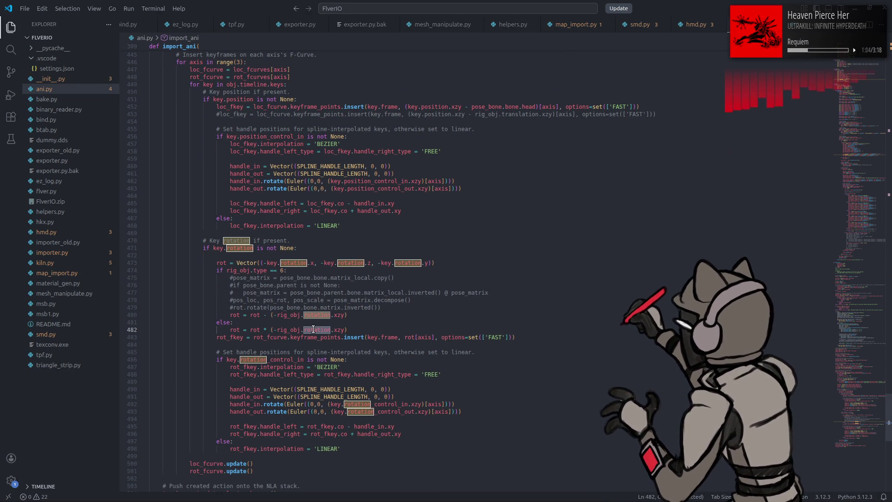
double_click(258, 330)
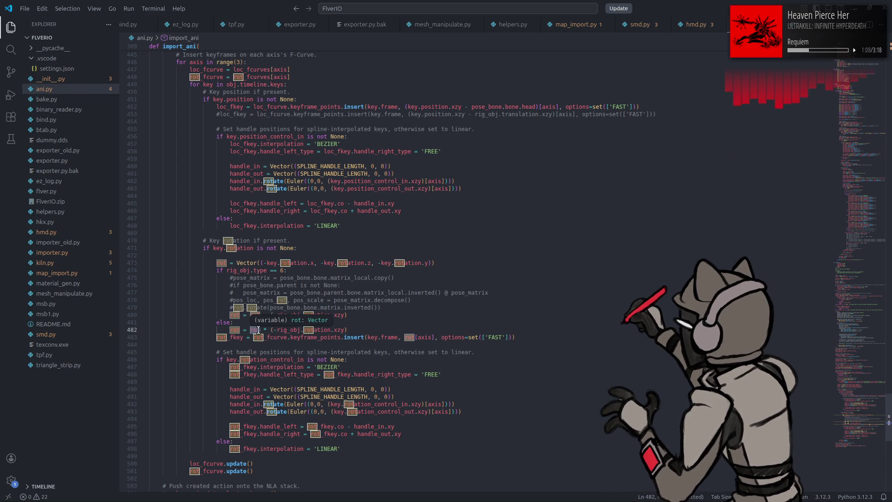
double_click(274, 330)
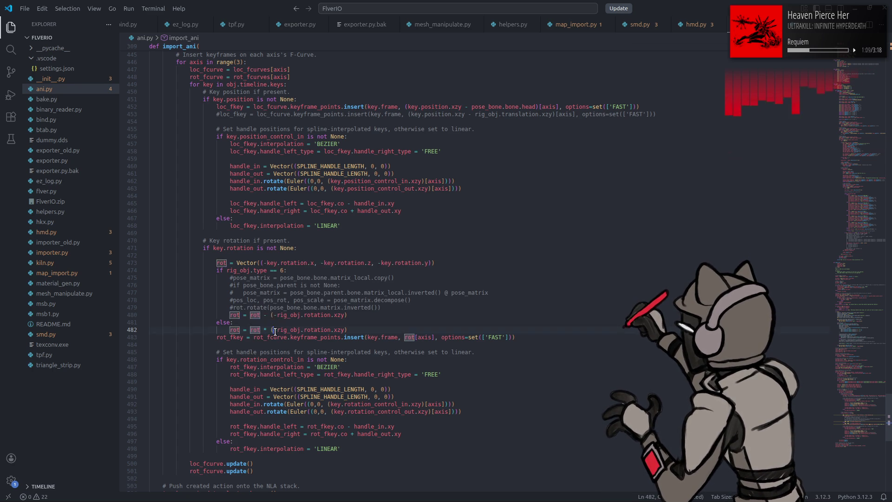
left_click(378, 322)
Launch Blender from a terminal, dismiss its splash screen and switch to the file manager.
key("super")
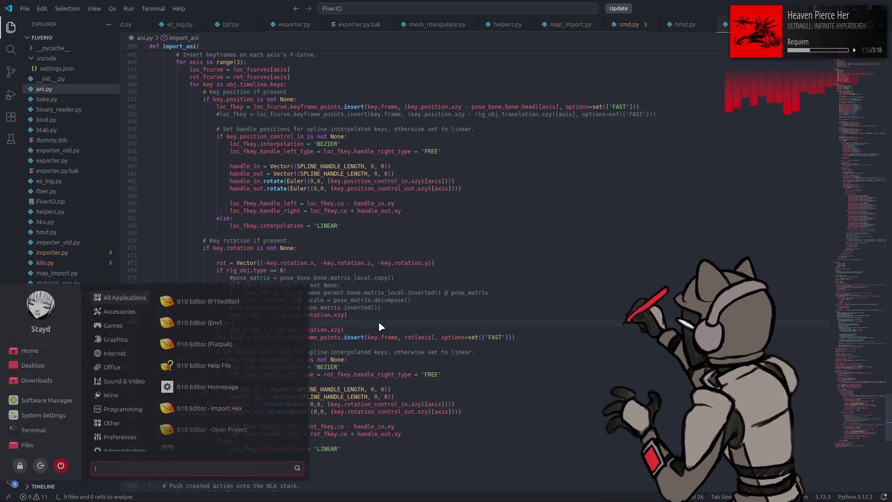
type("terminal")
left_click(268, 301)
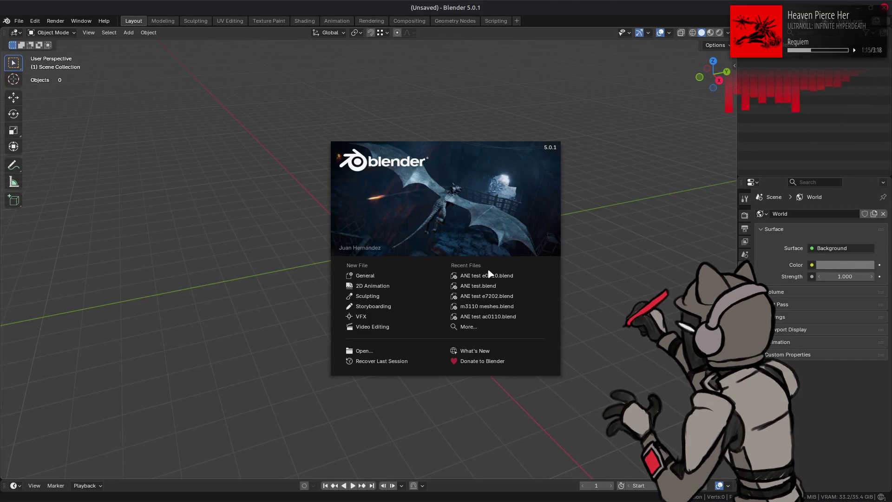
left_click(491, 278)
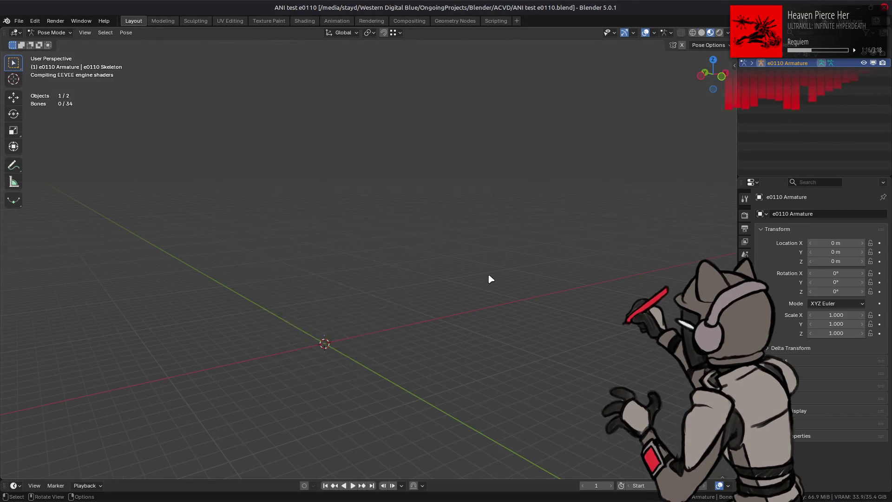
key("alt+Tab")
key("alt+Tab")
key("alt+Tab")
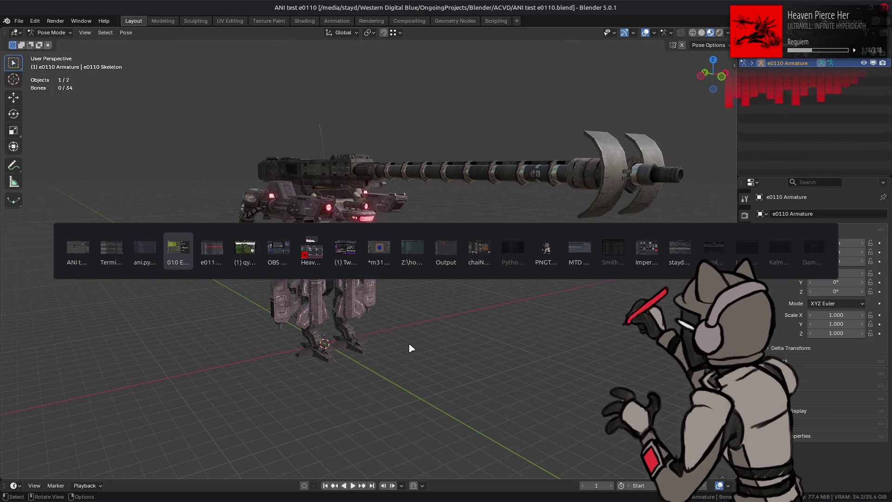
key("alt+Tab")
Import the .ani animation onto the e0110 mech and play it back.
left_click_drag(376, 265, 242, 279)
left_click(242, 278)
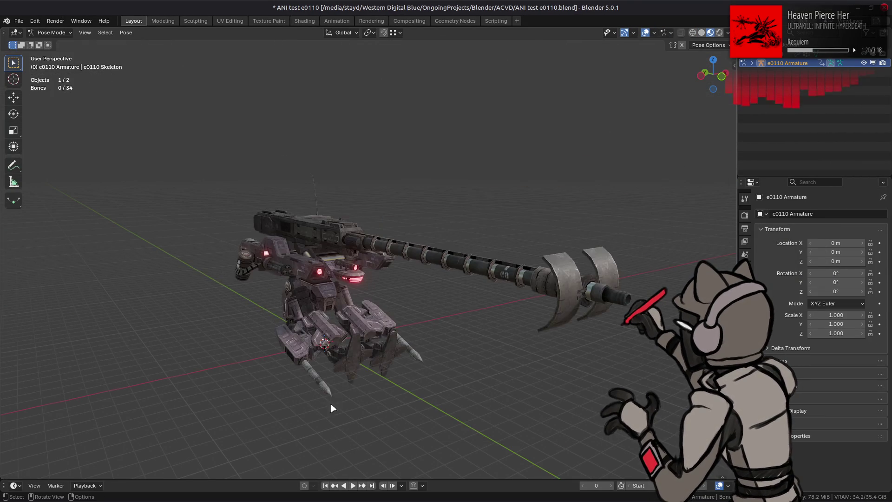
middle_click_drag(332, 407, 352, 396)
left_click(352, 485)
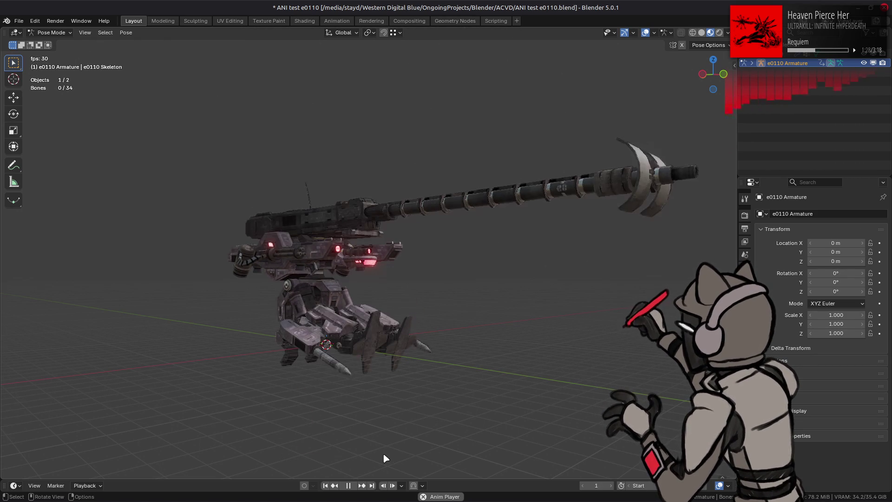
Stop playback, quit Blender without saving, and return to the code editor.
key("space")
key("ctrl+q")
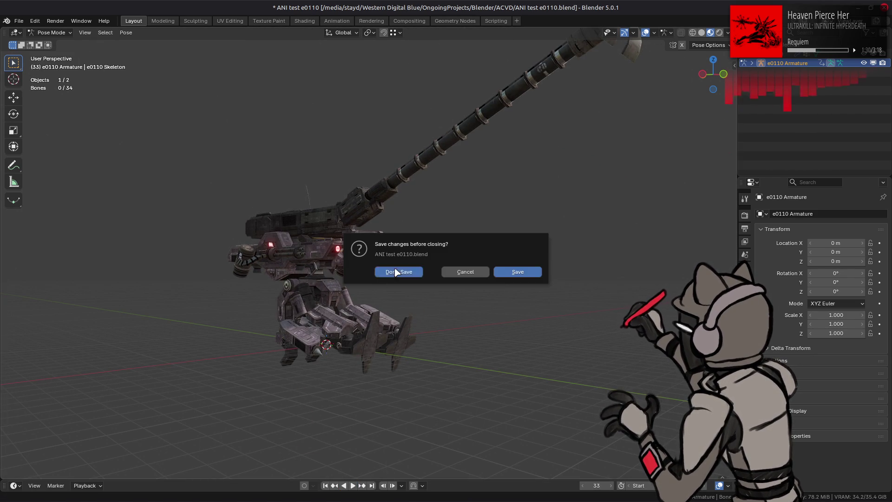
left_click(396, 272)
left_click(611, 41)
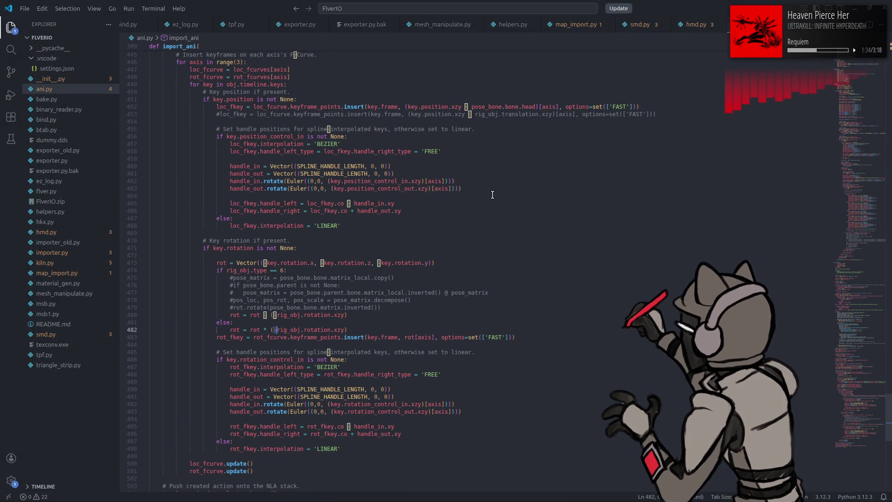
Undo the line 482 and 288 edits back to key.rotation / 32.768, then redo rot * (-rig_obj.rotation.xyz).
key("ctrl+z")
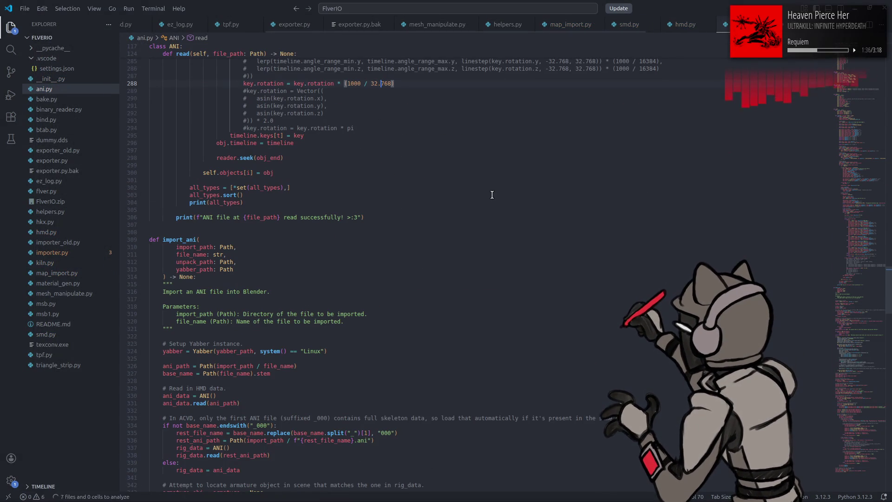
key("ctrl+z")
key("ctrl+z")
key("ctrl+z")
key("ctrl+z")
key("ctrl+z")
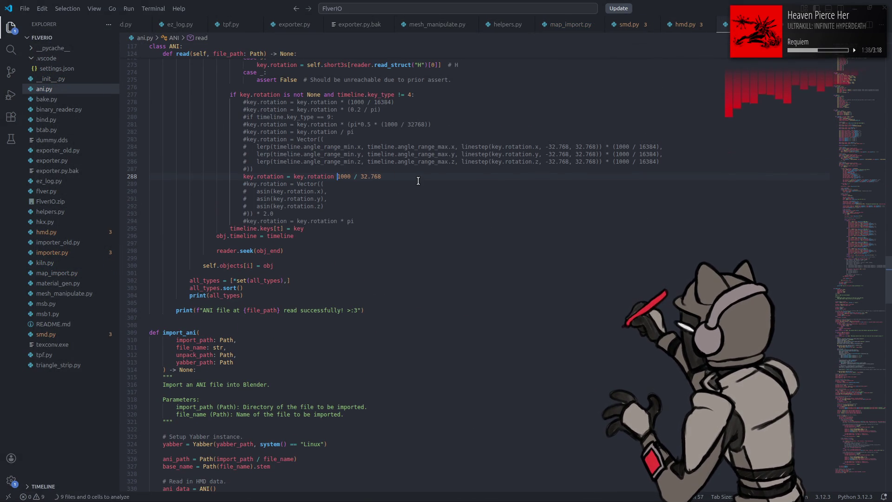
key("ctrl+z")
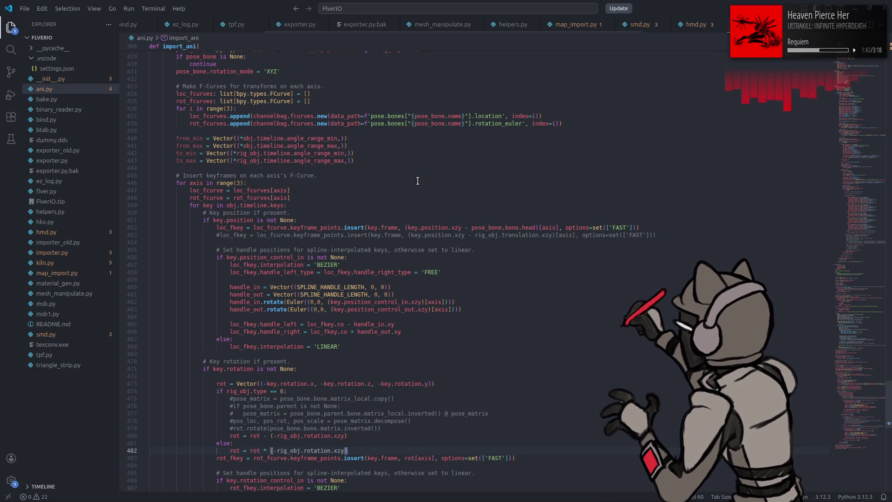
key("ctrl+z")
key("ctrl+z")
key("ctrl+z")
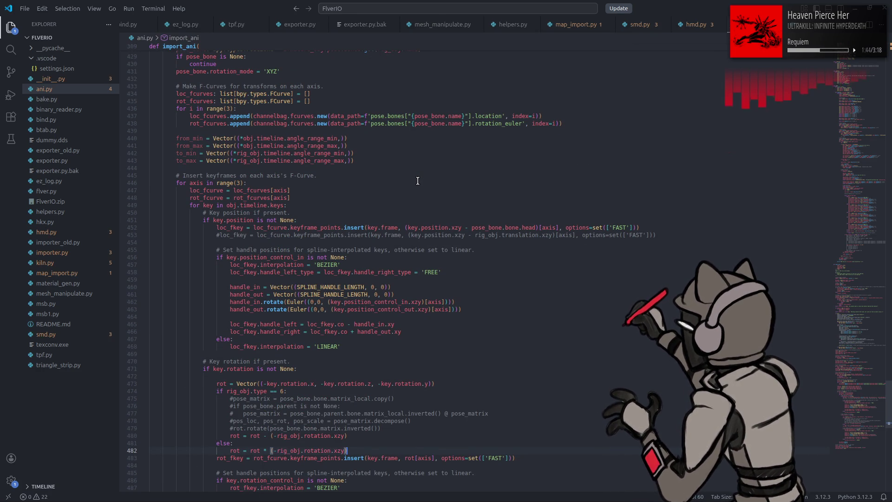
key("ctrl+z")
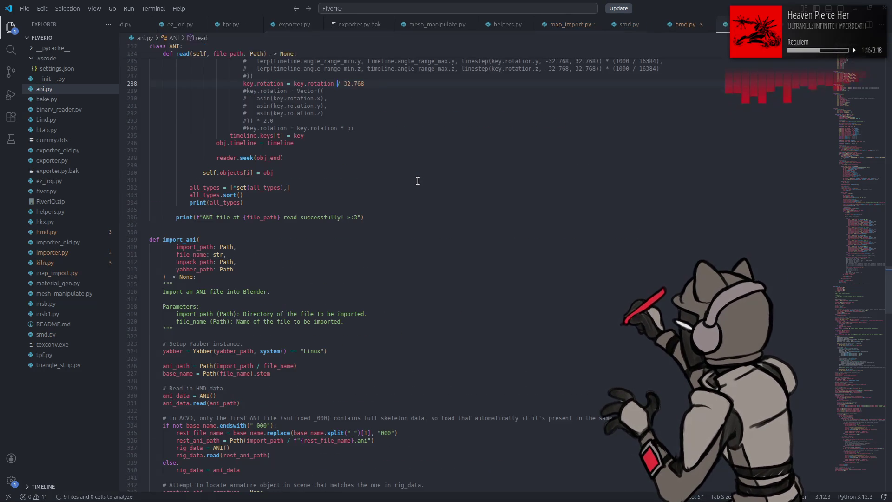
key("ctrl+shift+z")
key("ctrl+shift+z")
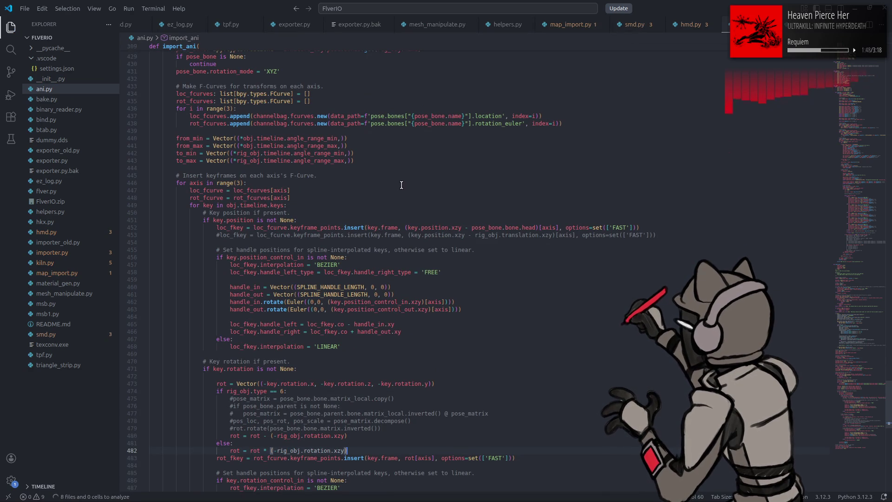
scroll(398, 193, "down", 4)
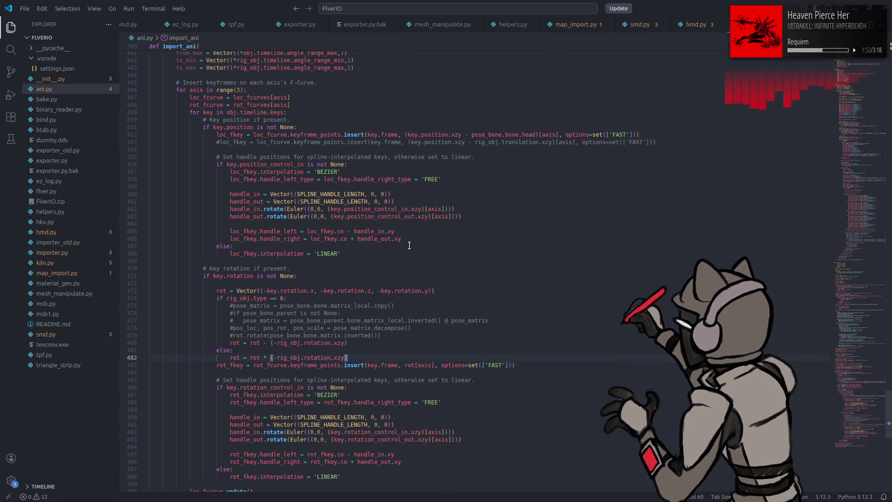
scroll(409, 246, "down", 3)
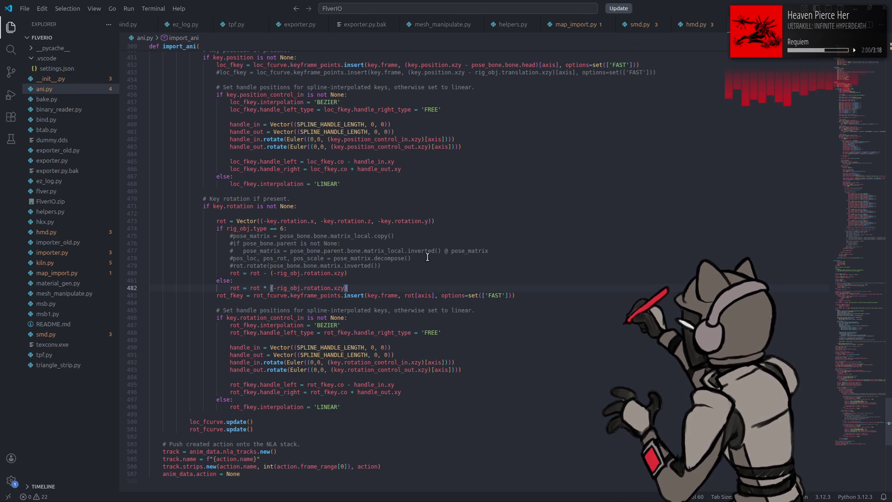
key("alt+Tab")
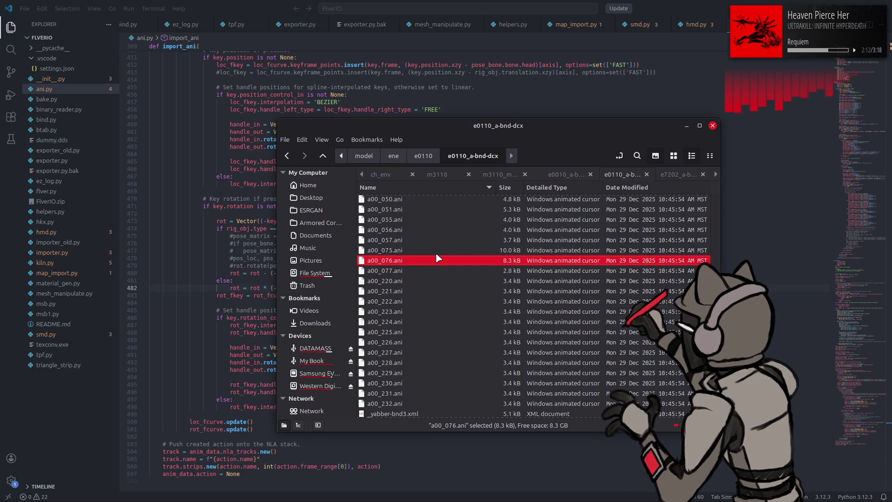
Launch Calculator from the app launcher alongside 010 Editor.
key("super")
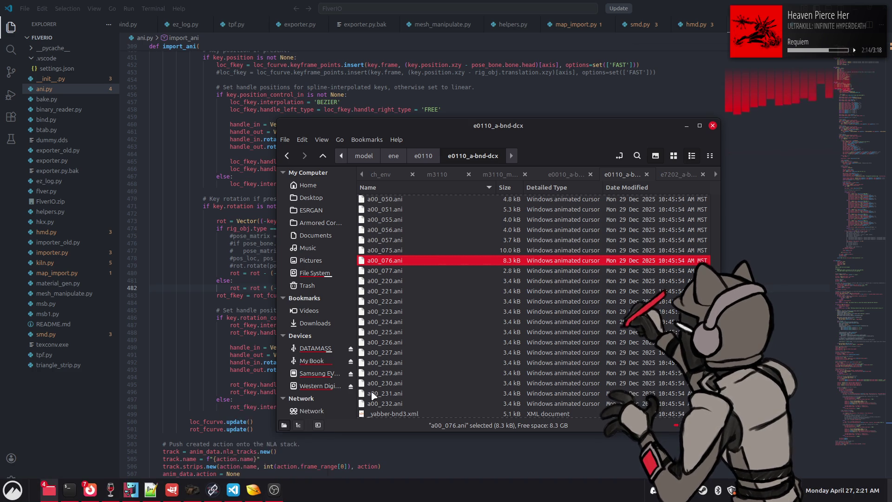
type("cal")
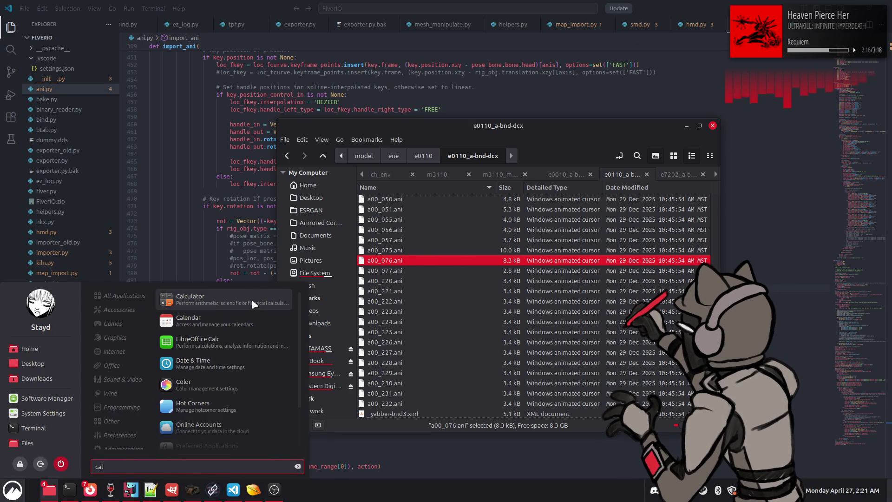
left_click(251, 300)
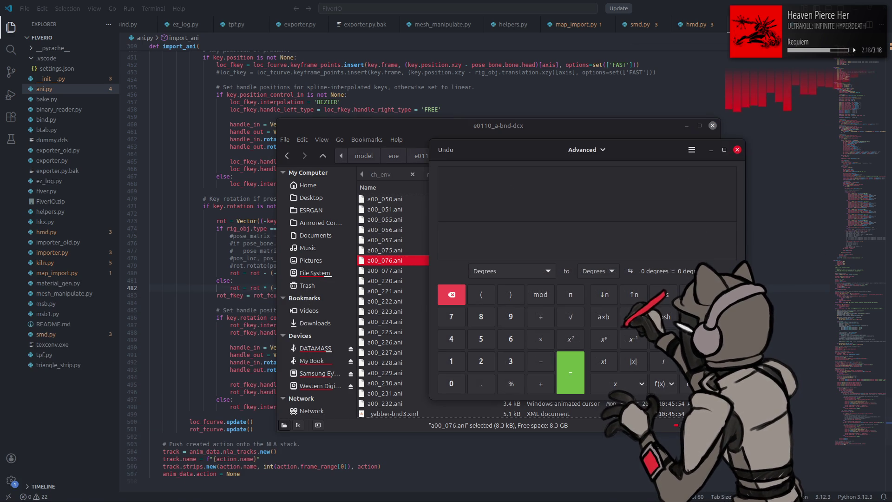
mouse_move(253, 490)
left_click(255, 465)
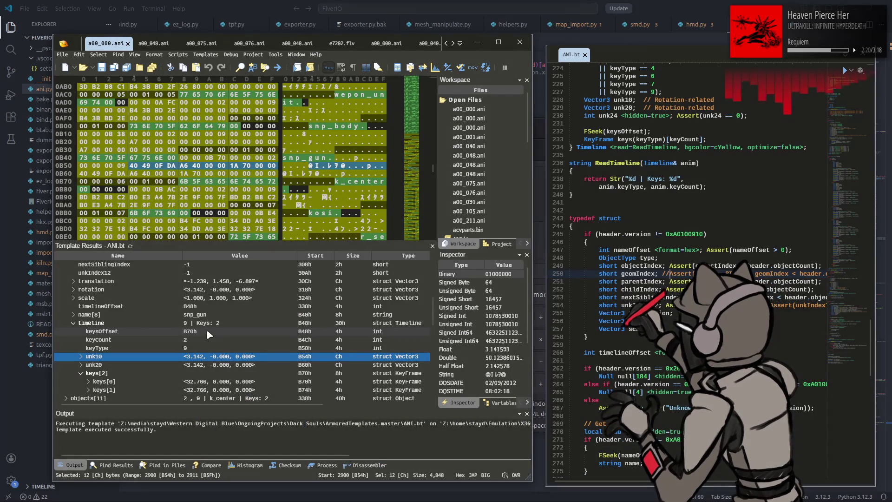
key("alt+Tab")
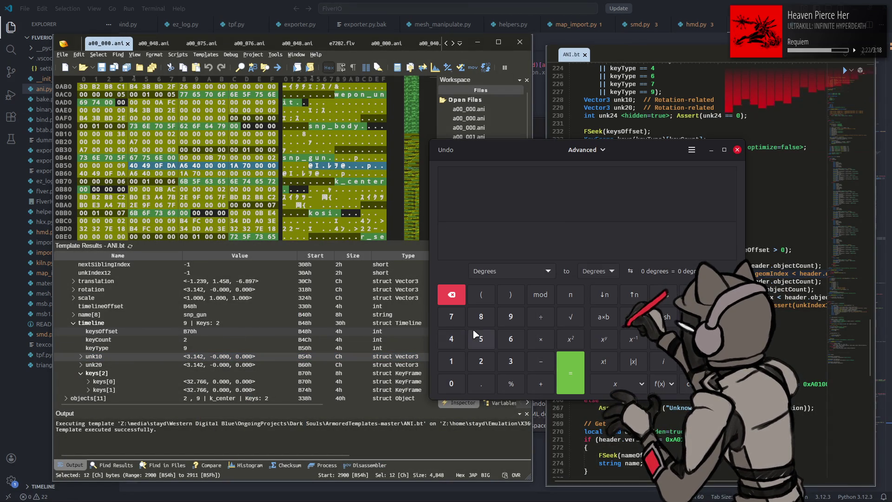
Convert 32.766 radians to degrees (about 1,877°), then clear and close Calculator.
left_click(509, 271)
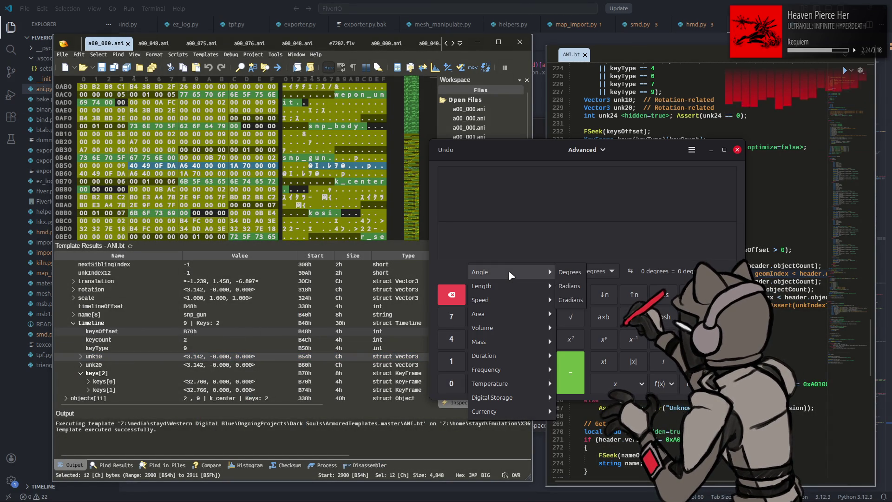
left_click(568, 295)
left_click(515, 362)
left_click(473, 361)
left_click(486, 384)
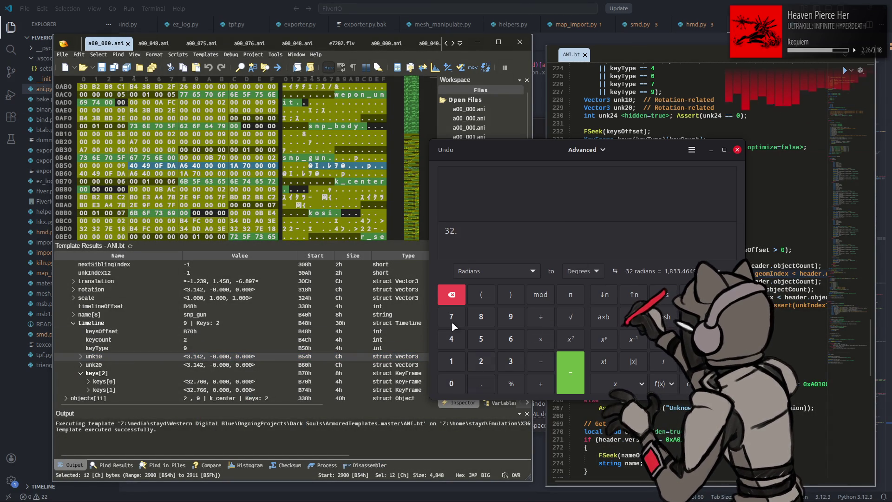
left_click(451, 320)
left_click(505, 339)
left_click(505, 338)
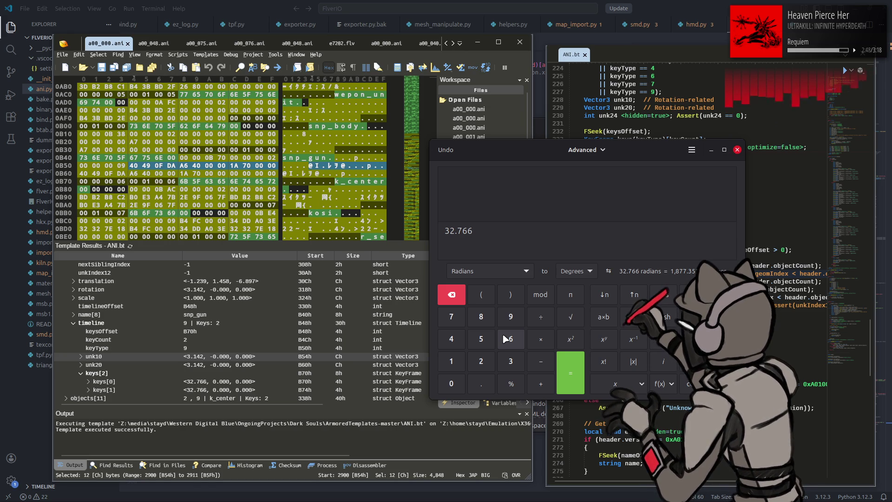
left_click(459, 295)
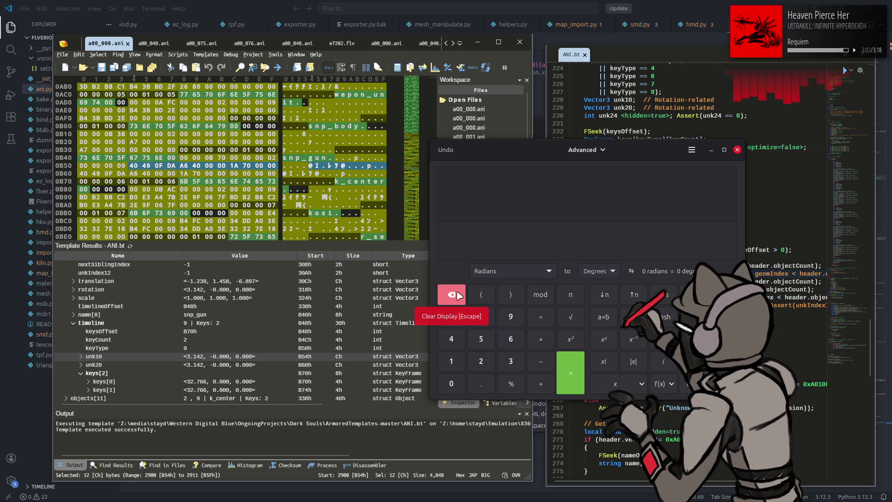
left_click(736, 150)
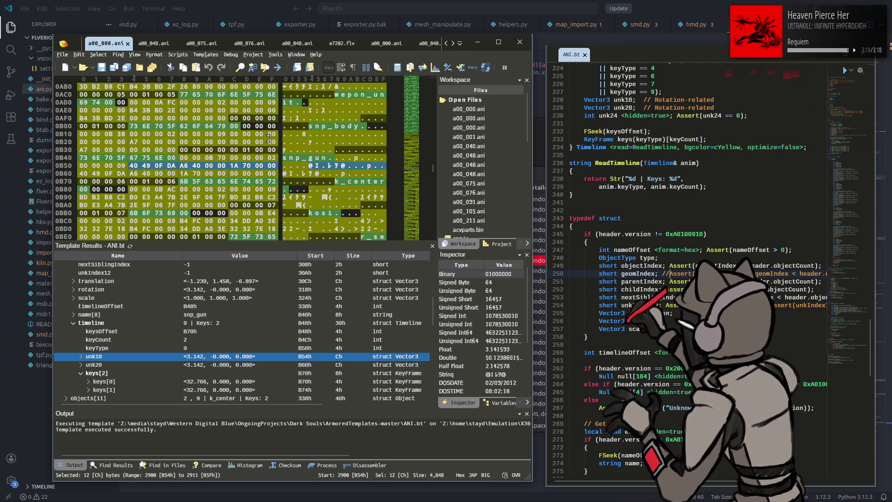
Expand a00_000.ani's r_setleg_01 timeline and inspect the bytes of its unk10 rotation vector.
scroll(227, 266, "down", 3)
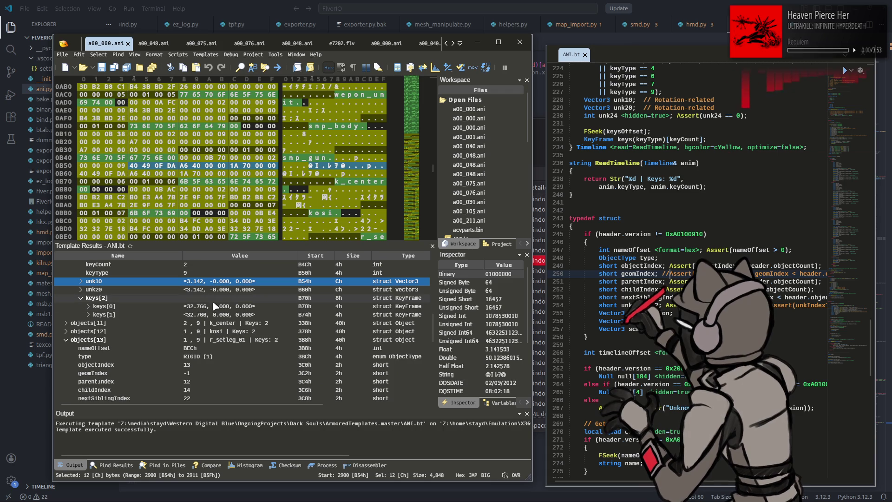
scroll(218, 308, "down", 2)
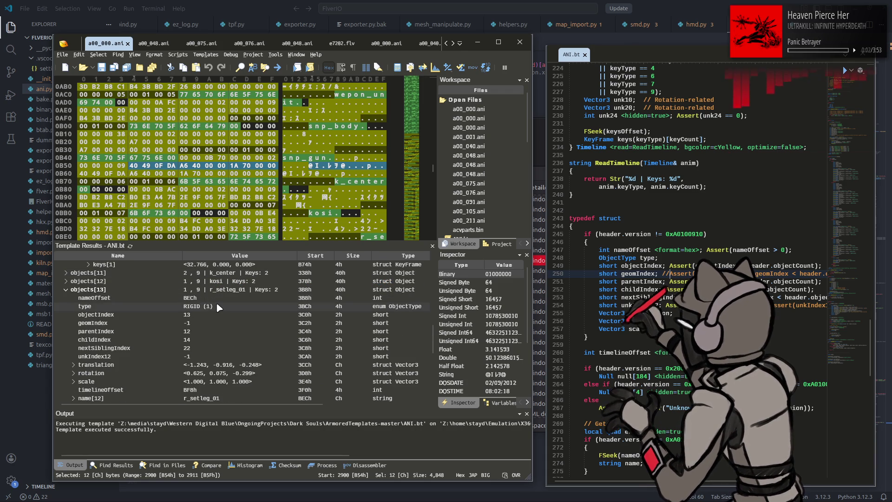
scroll(220, 308, "down", 2)
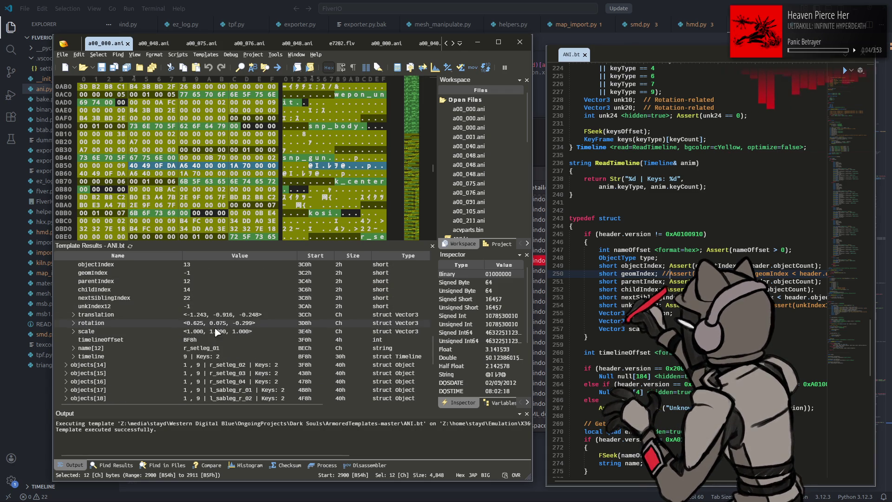
left_click(101, 357)
left_click(73, 356)
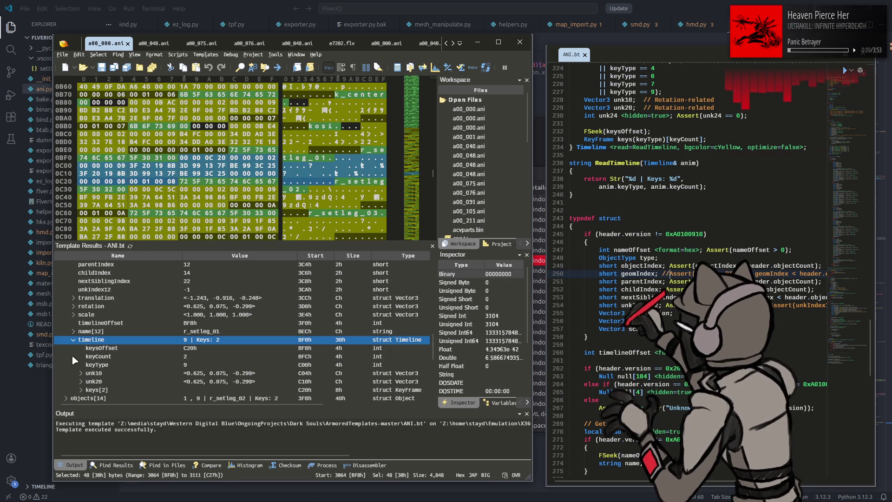
left_click(214, 373)
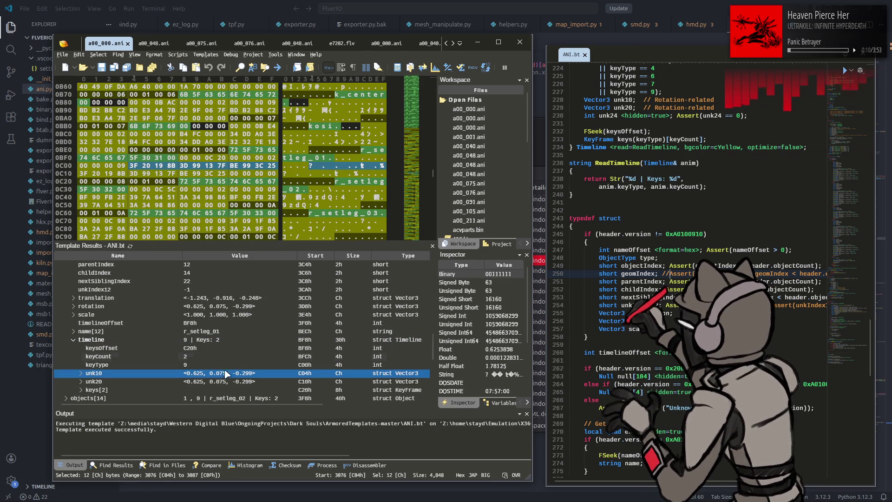
Switch to a00_076.ani and expand objects[13] to show its timeline fields.
left_click(251, 43)
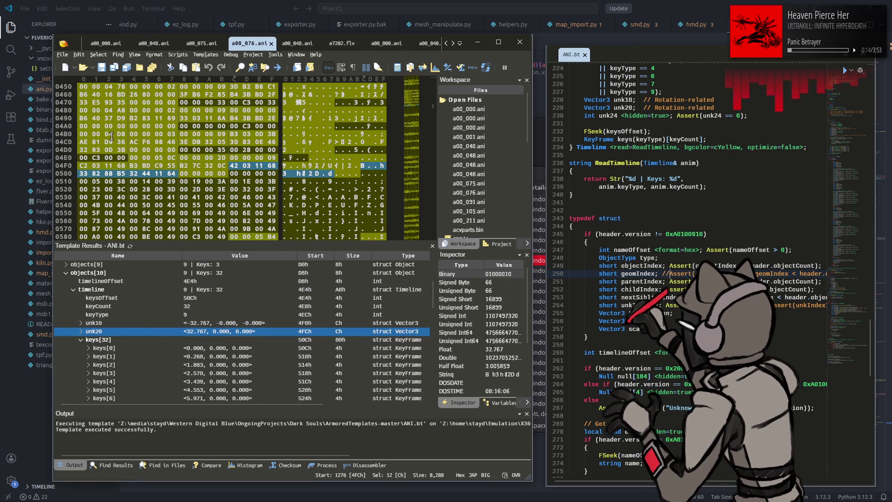
left_click(107, 44)
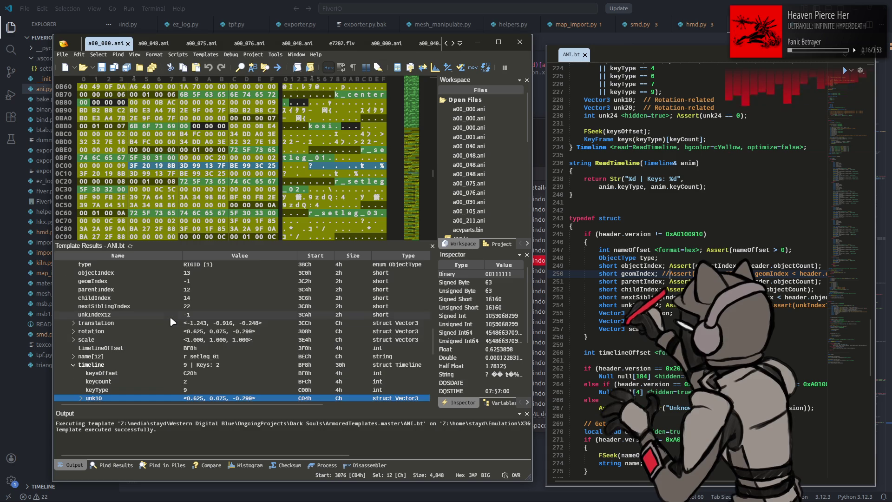
left_click(251, 44)
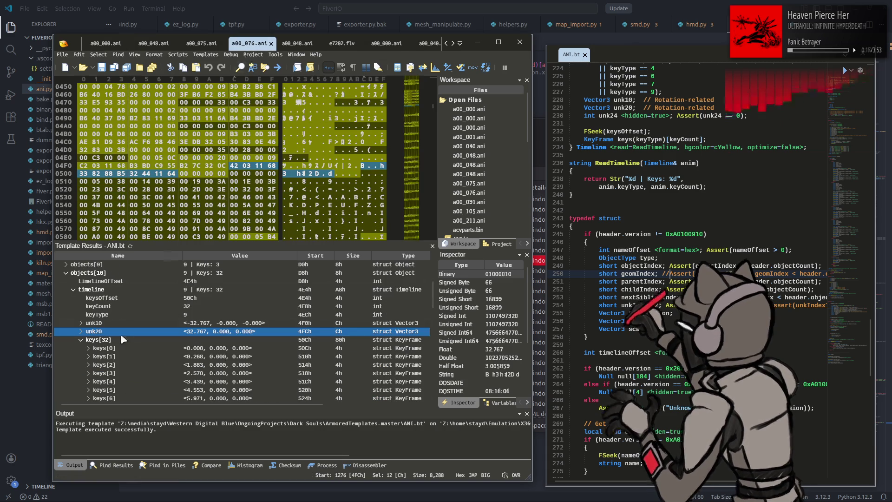
left_click(81, 314)
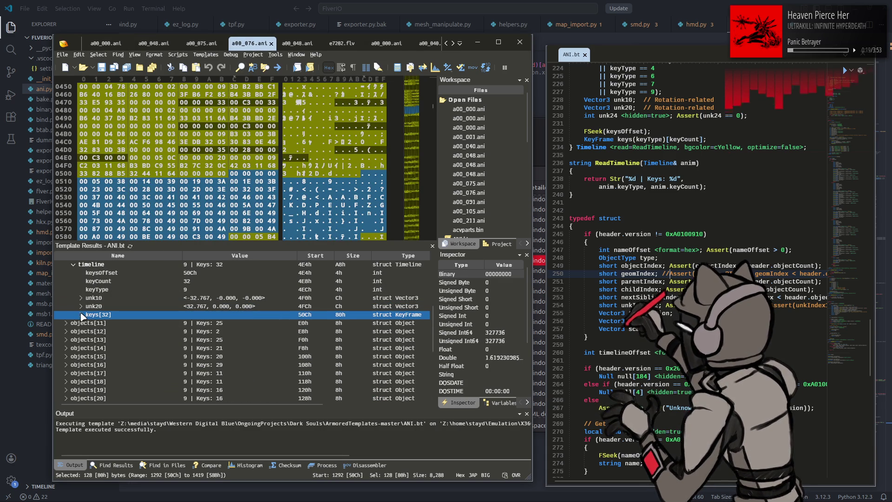
left_click(64, 340)
left_click(66, 340)
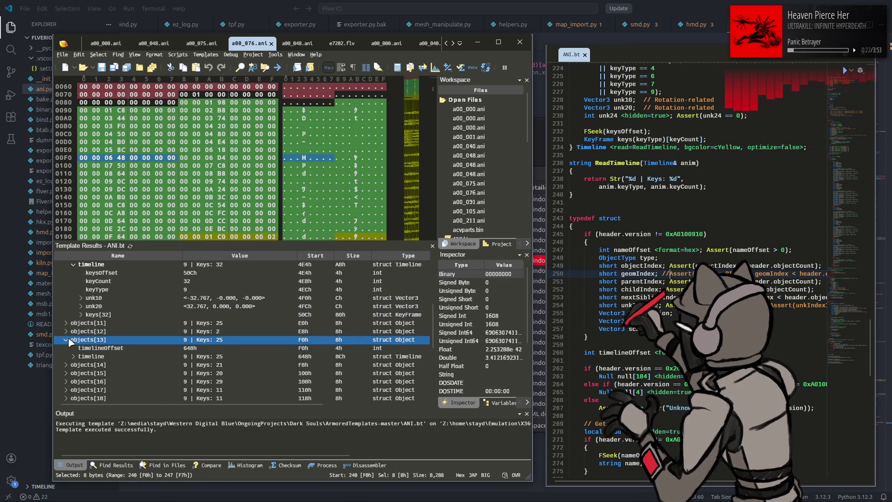
left_click(77, 356)
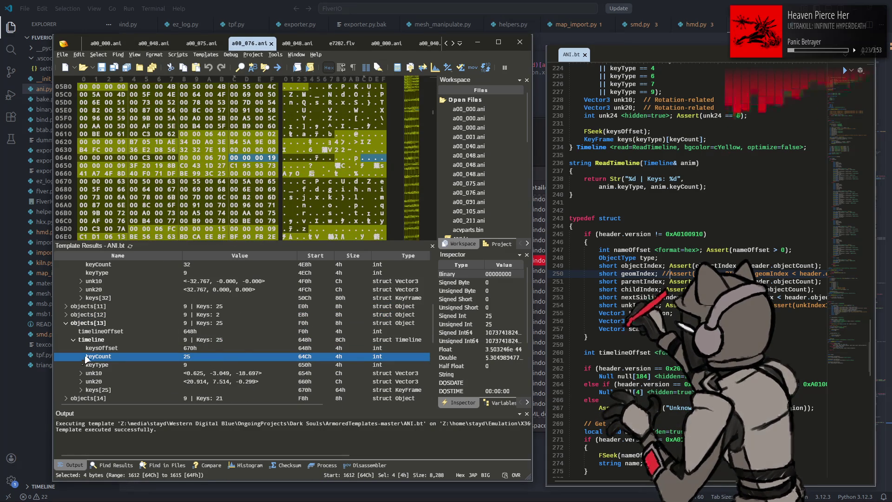
double_click(93, 357)
key("Down")
key("Down")
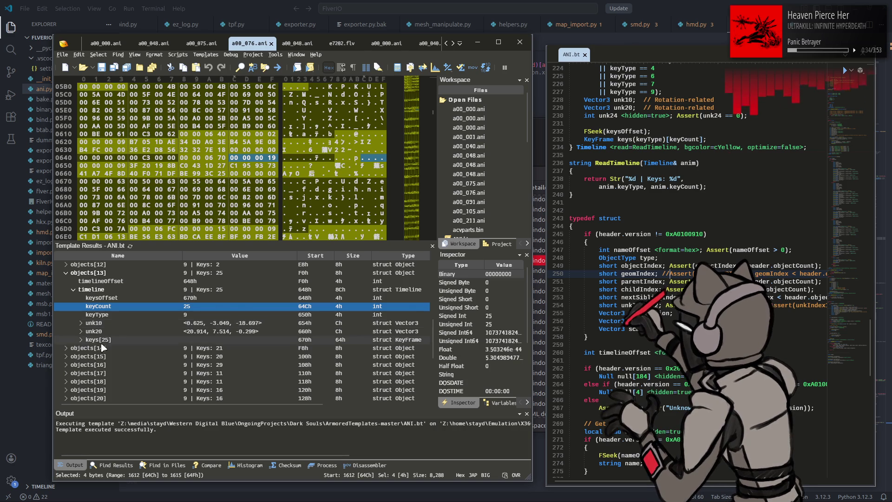
Expand and review objects[13]'s 25 keyType-9 keyframes, then collapse the list.
left_click(81, 340)
scroll(88, 344, "up", 2)
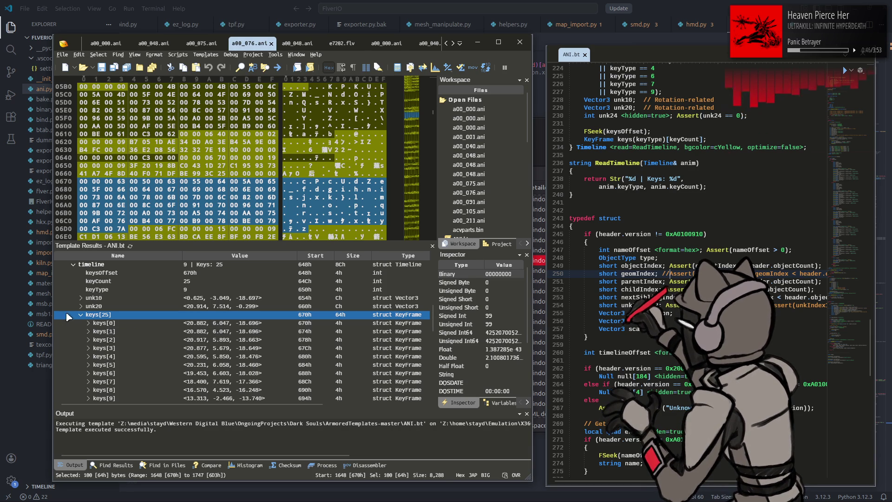
left_click(81, 315)
scroll(112, 313, "up", 1)
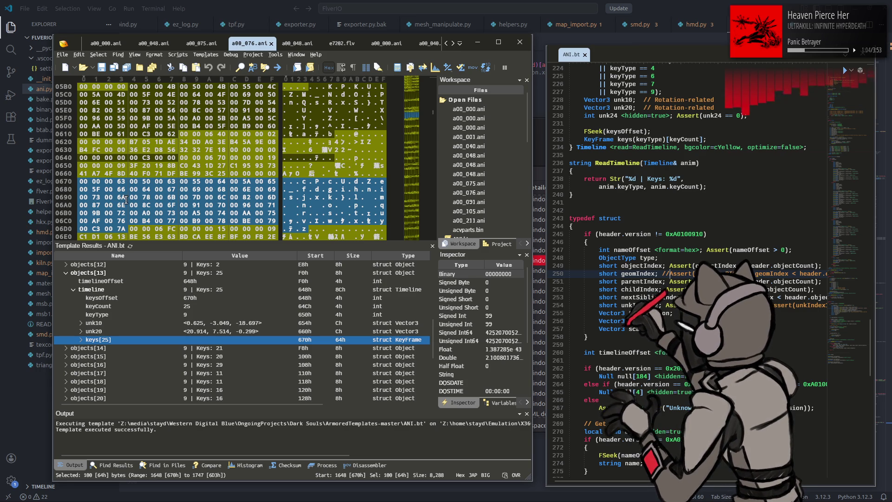
scroll(95, 337, "up", 1)
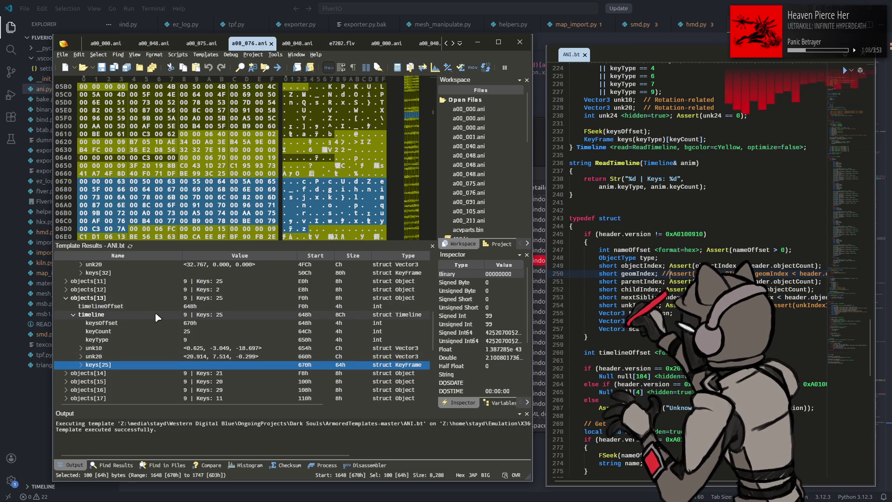
left_click(688, 5)
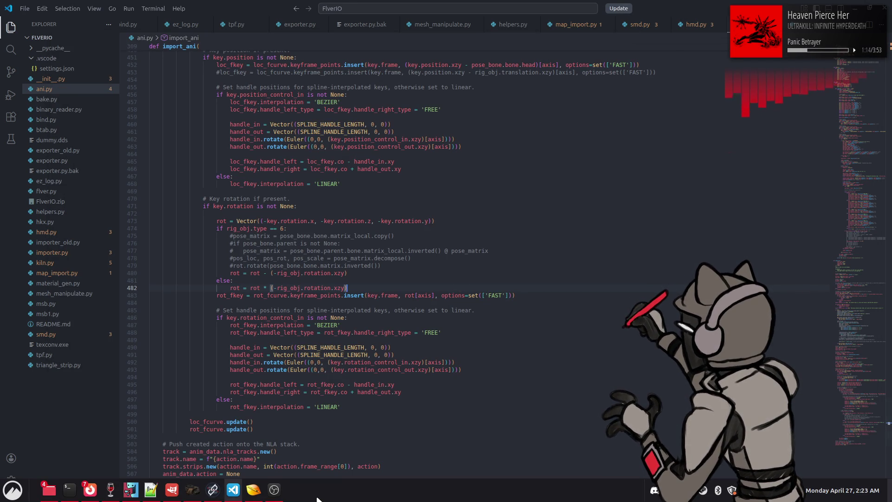
left_click(255, 492)
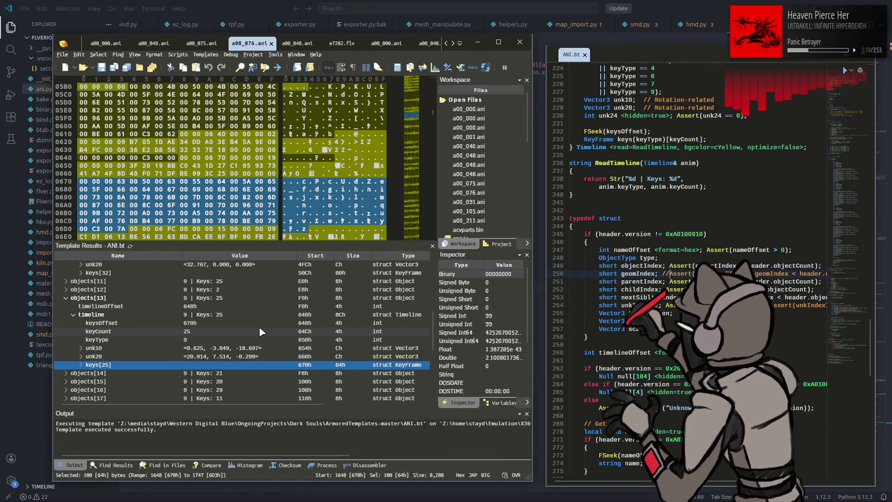
scroll(260, 331, "up", 2)
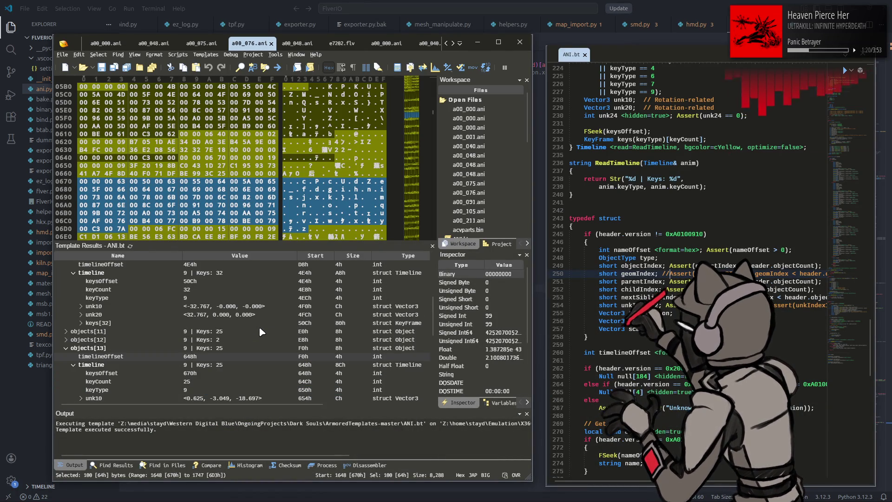
scroll(261, 331, "down", 2)
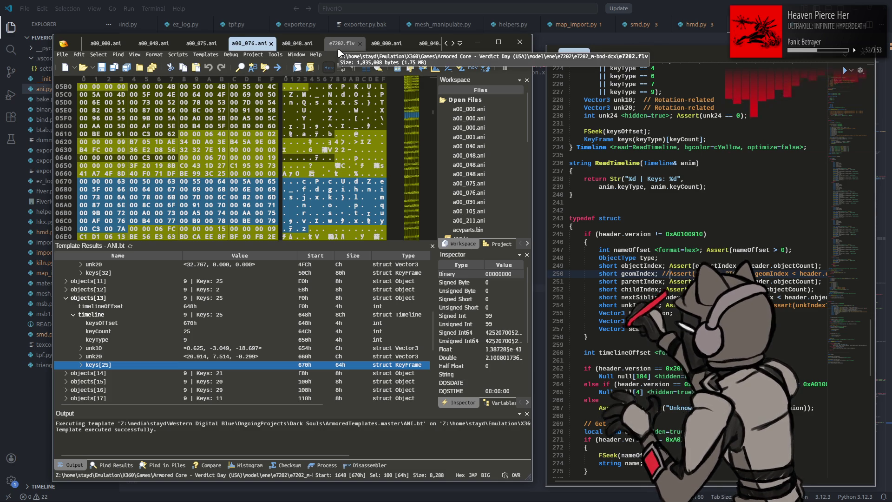
Show a00_091.ani's template results: 27 keyType-9 keys with unk10 -0.829, -0.000, -0.000.
scroll(339, 47, "down", 2)
left_click(411, 44)
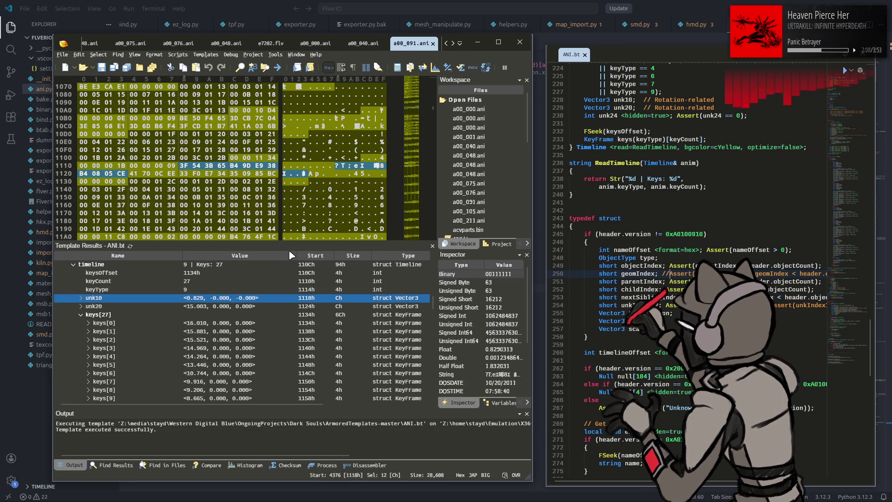
Delete the rig rotation multiplier from line 482 and return to the line 294 scaling code.
key("alt+Tab")
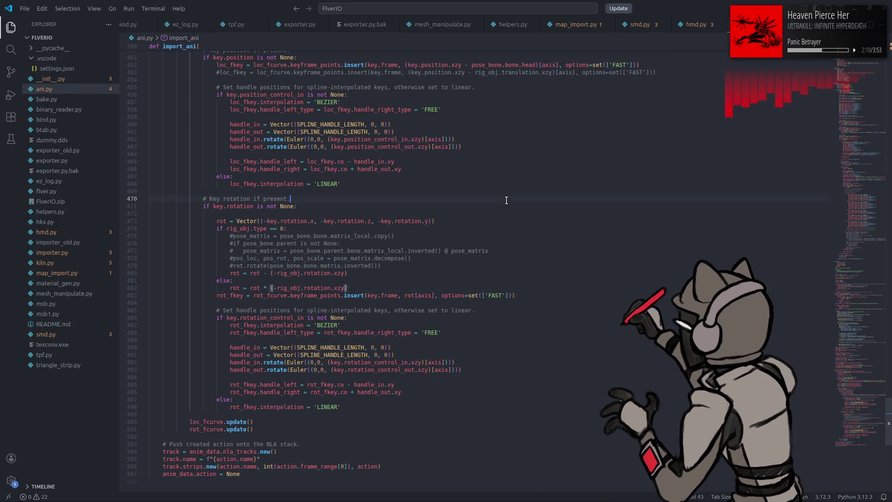
left_click(506, 201)
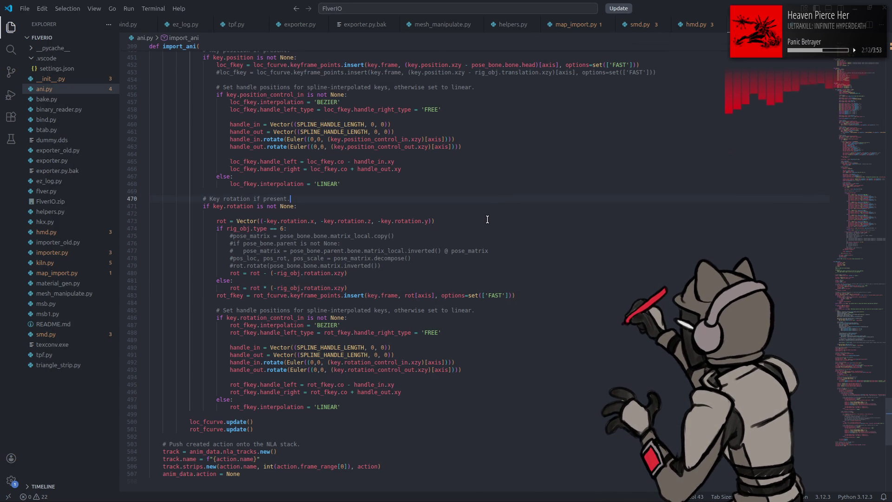
left_click(487, 219)
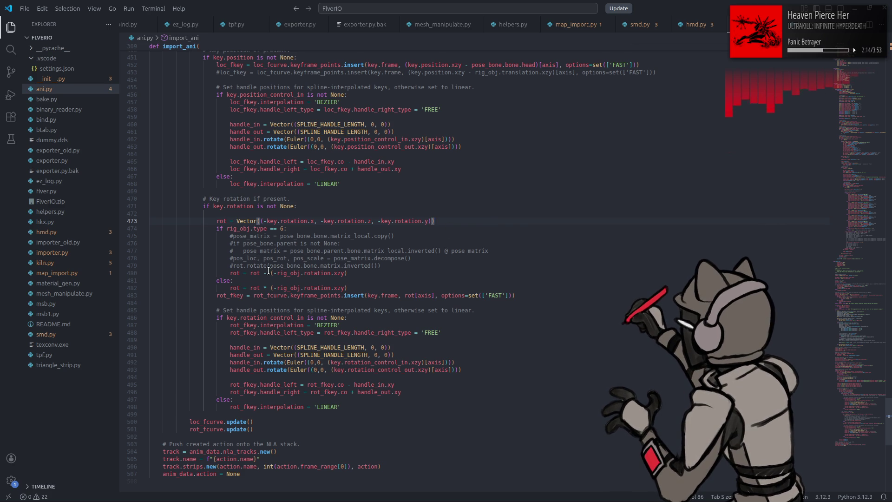
left_click(261, 288)
key("shift+End")
key("Delete")
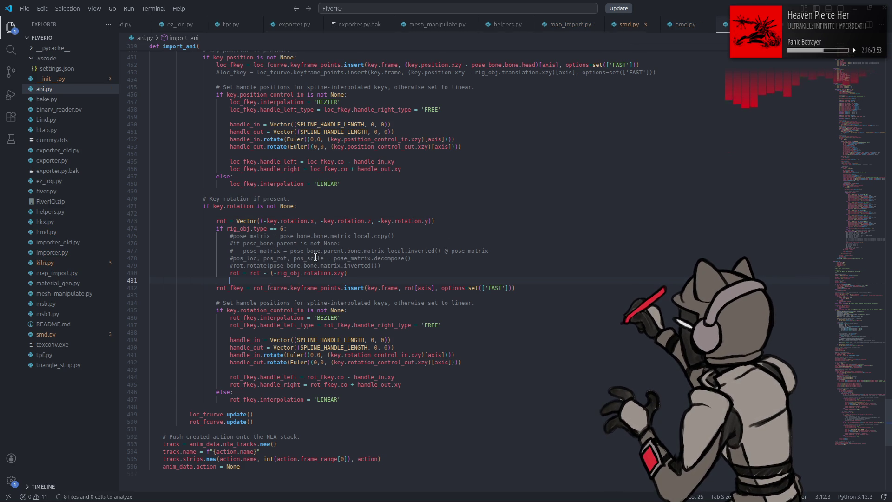
key("ctrl+alt+minus")
key("ctrl+shift+minus")
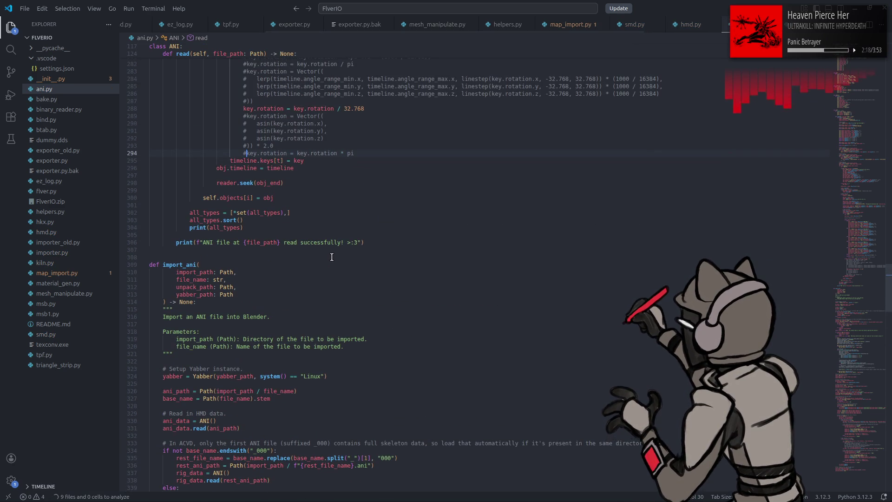
key("ctrl+alt+minus")
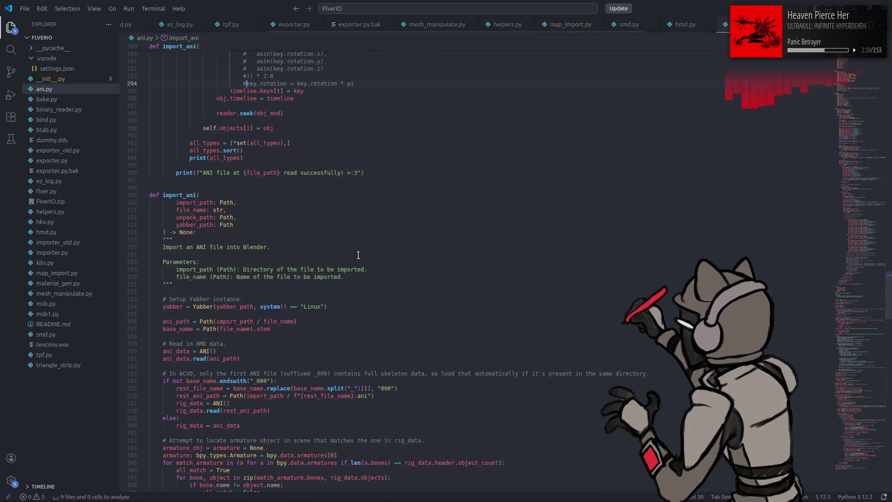
Launch Blender, open the ANI test e7202 scene and import a00_091.ani onto the model.
key("super")
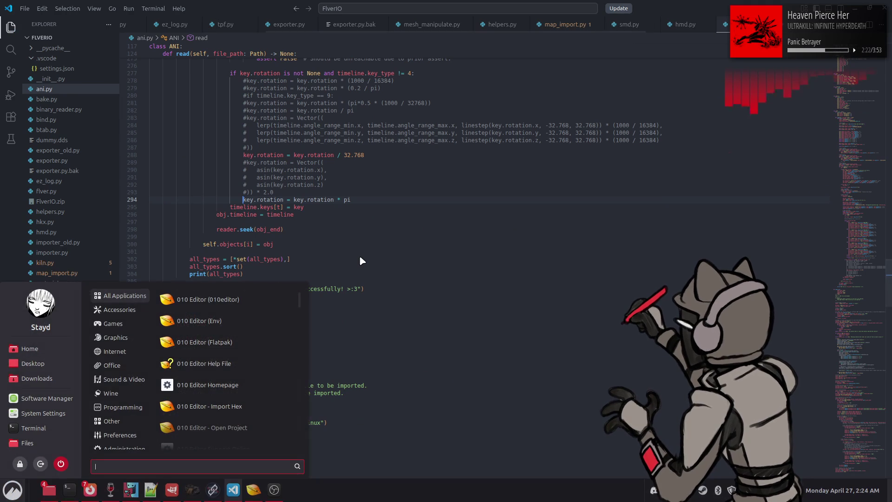
type("ble")
left_click(263, 296)
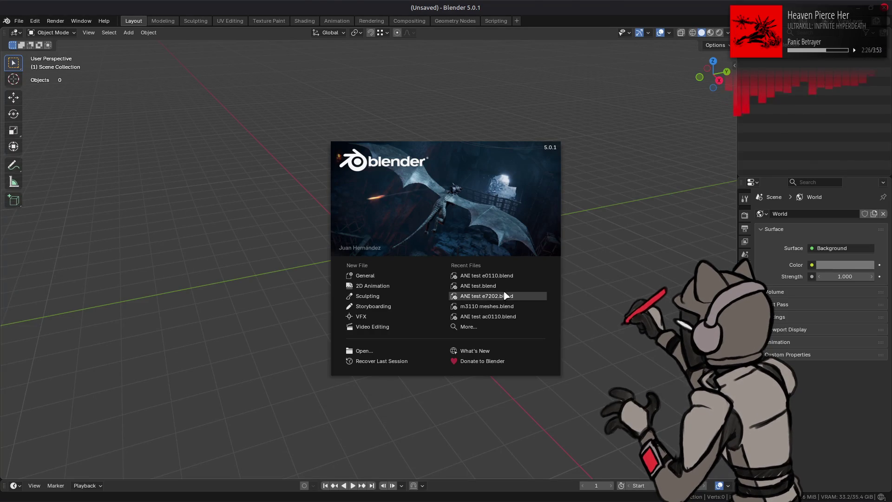
left_click(506, 295)
key("alt+Tab")
key("alt+Tab")
key("alt+Tab")
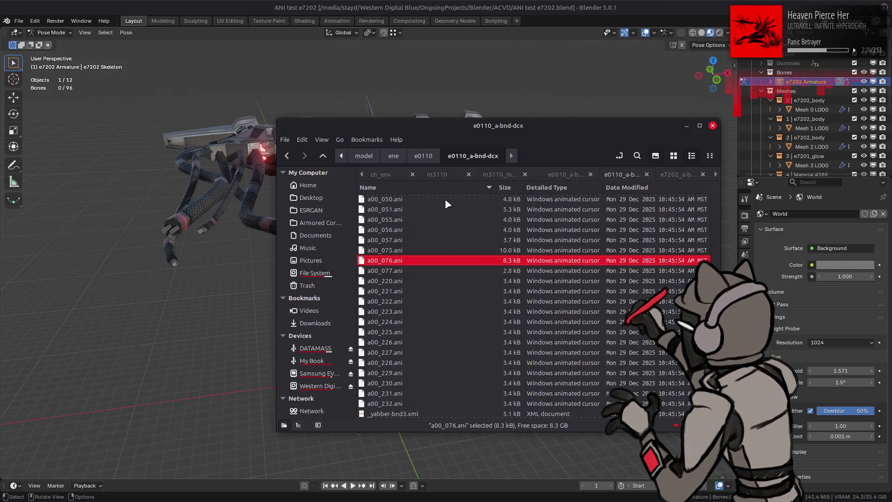
key("Up")
mouse_move(393, 249)
left_mouse_down()
mouse_move(237, 248)
mouse_move(247, 255)
left_mouse_up()
mouse_move(291, 287)
middle_mouse_down()
mouse_move(359, 267)
mouse_move(259, 289)
mouse_move(357, 287)
middle_mouse_up()
Quit Blender without saving, close the file manager, and append '* 0.5' to line 294.
key("ctrl+q")
left_click(396, 272)
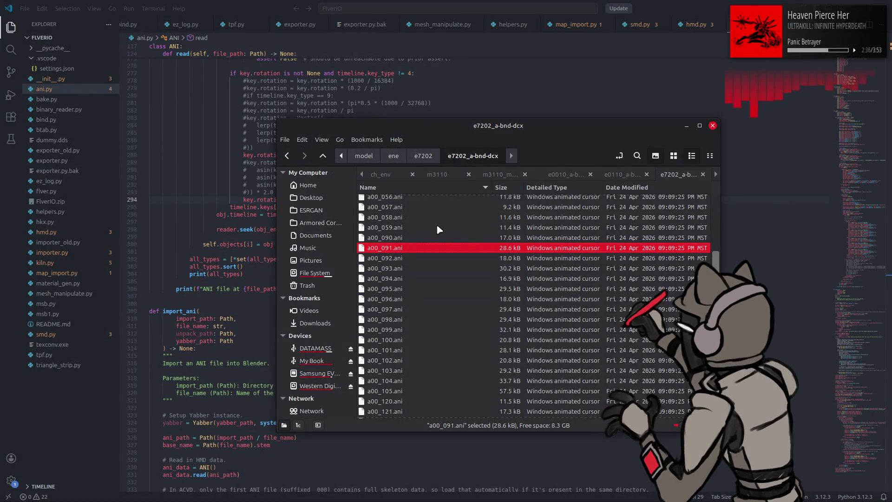
key("ctrl+w")
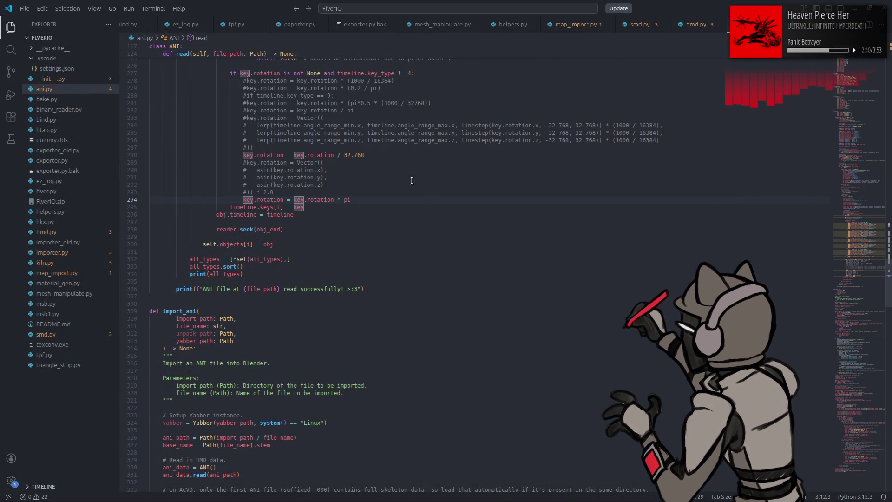
left_click(384, 202)
type("* ")
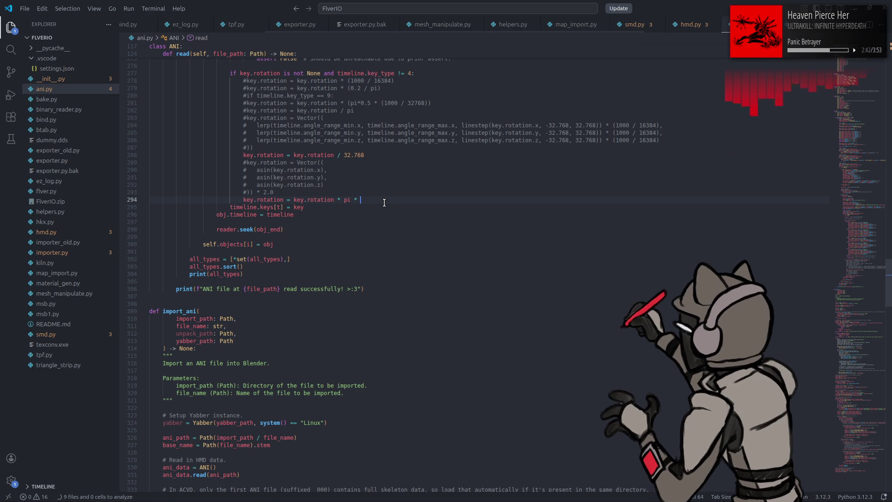
type("0.5")
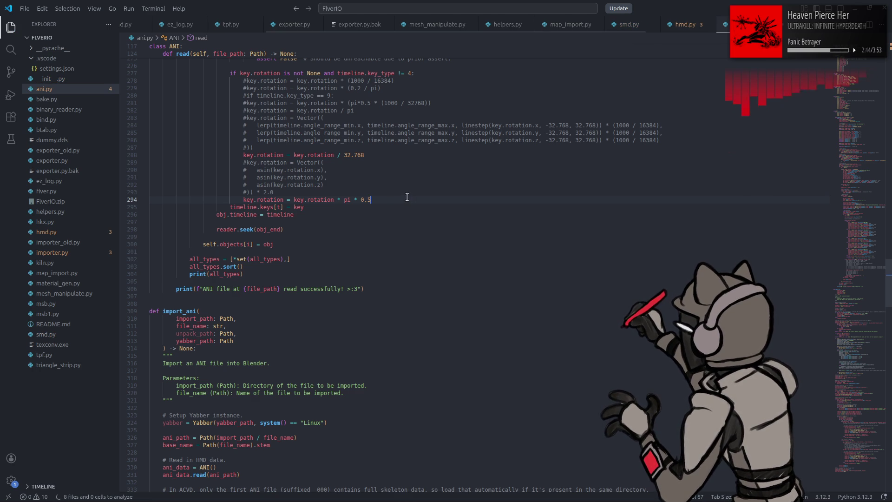
key("super")
Launch Blender, open the ANI test e7202 scene and import the ANI animation from the file manager.
type("blender")
left_click(254, 291)
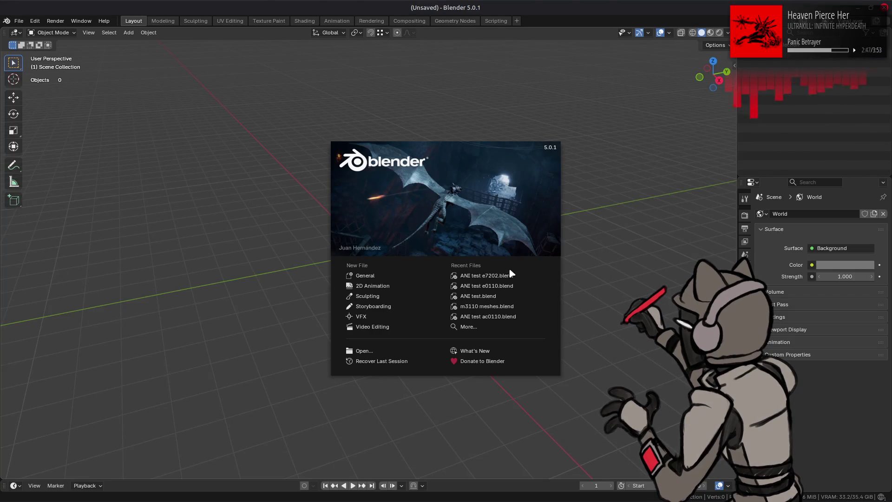
left_click(509, 269)
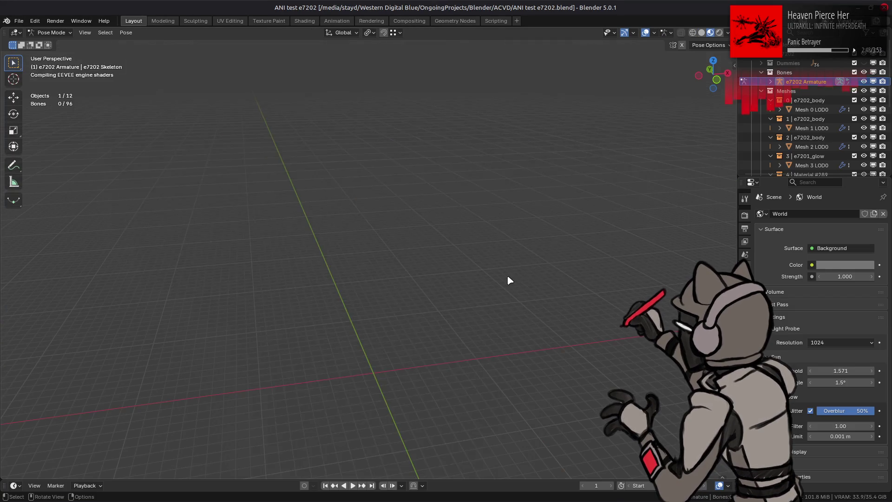
key("alt+Tab")
key("alt+Tab")
key("alt+Tab")
key("alt+Tab")
key("alt+shift+Tab")
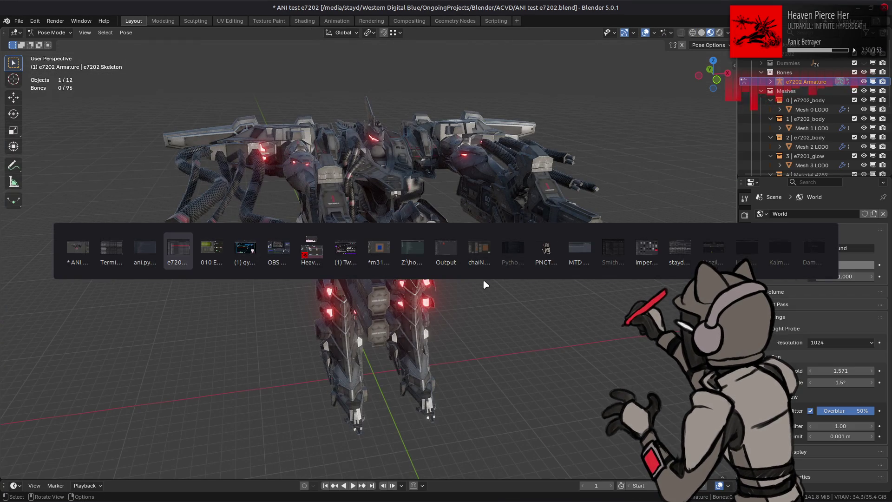
key("Return")
left_click(235, 271)
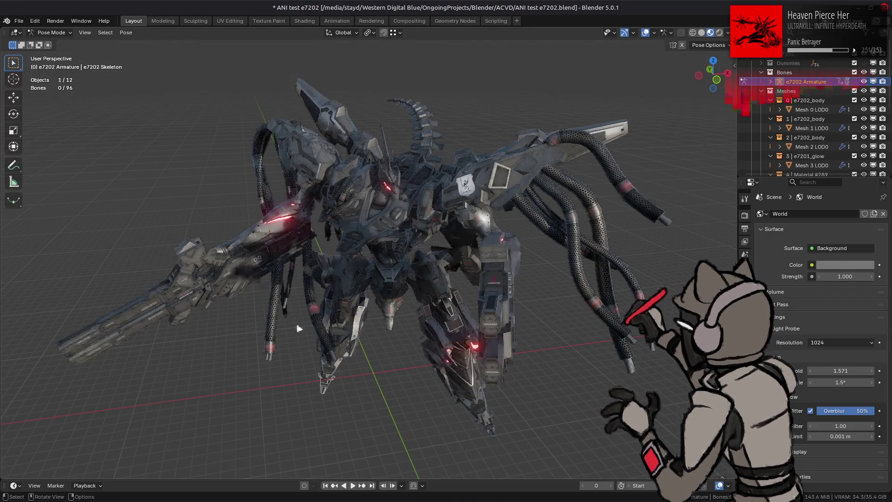
Play the animation on the e7202 armature, orbiting to watch the motion, then stop it.
middle_click_drag(298, 329, 321, 357)
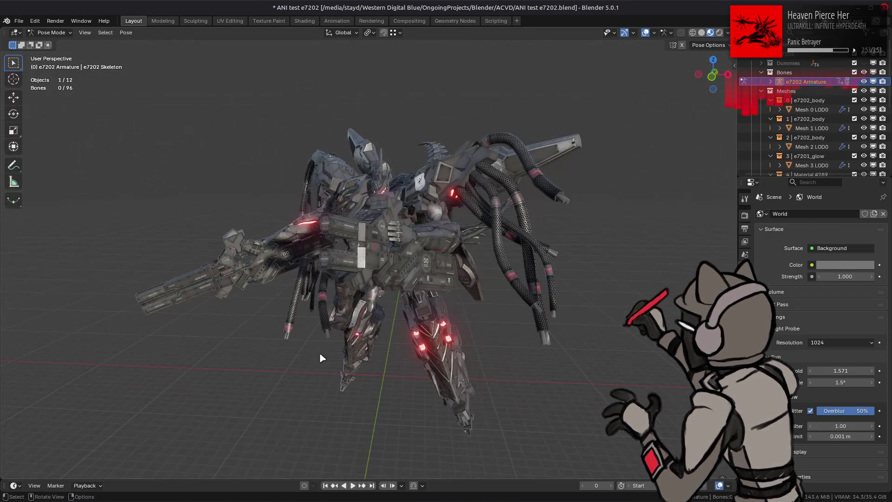
left_click(354, 485)
mouse_move(368, 412)
middle_mouse_down()
mouse_move(365, 367)
mouse_move(372, 372)
middle_mouse_up()
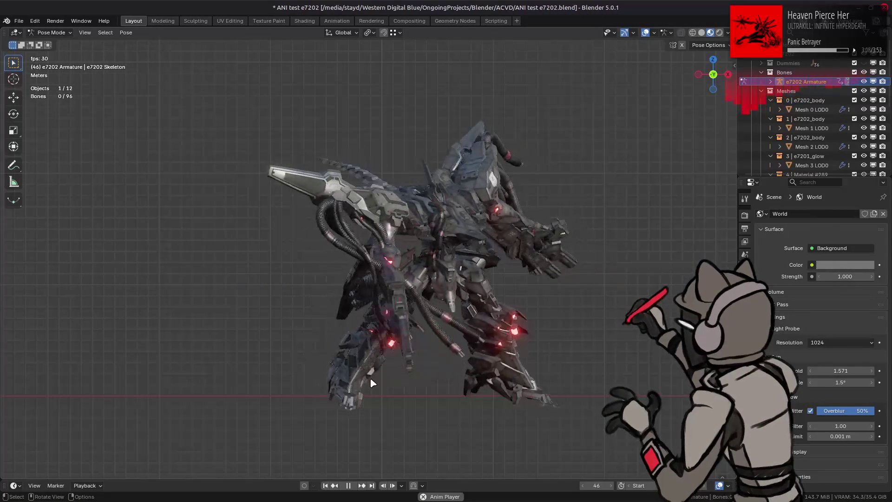
middle_click_drag(370, 374, 364, 404)
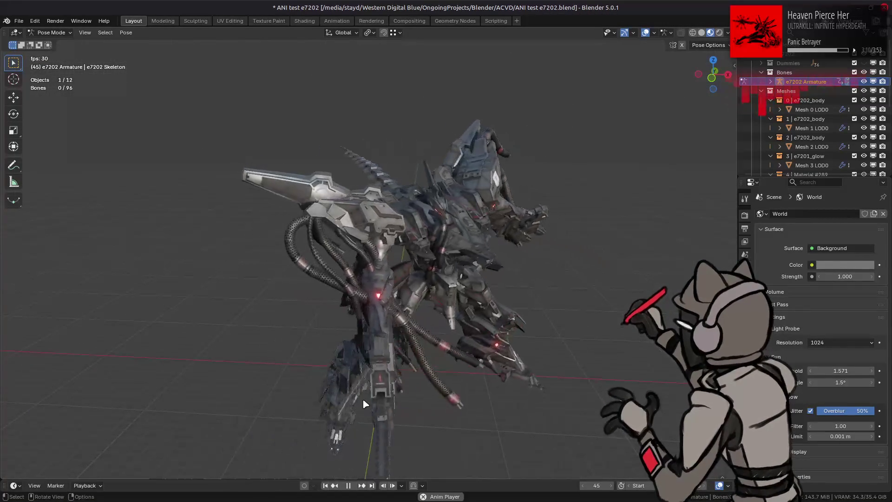
left_click(348, 485)
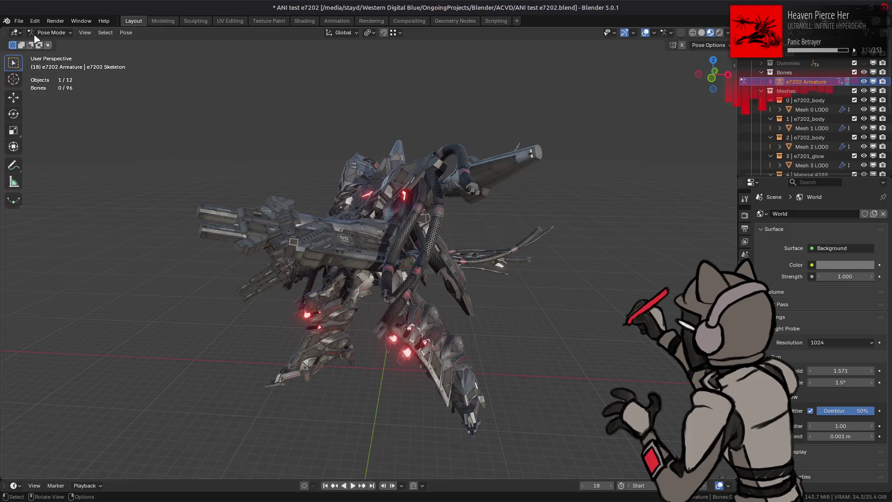
left_click(18, 21)
Open the ANI test e0110 scene without saving e7202, and import a00_076.ani onto the mech.
mouse_move(42, 51)
left_click(179, 63)
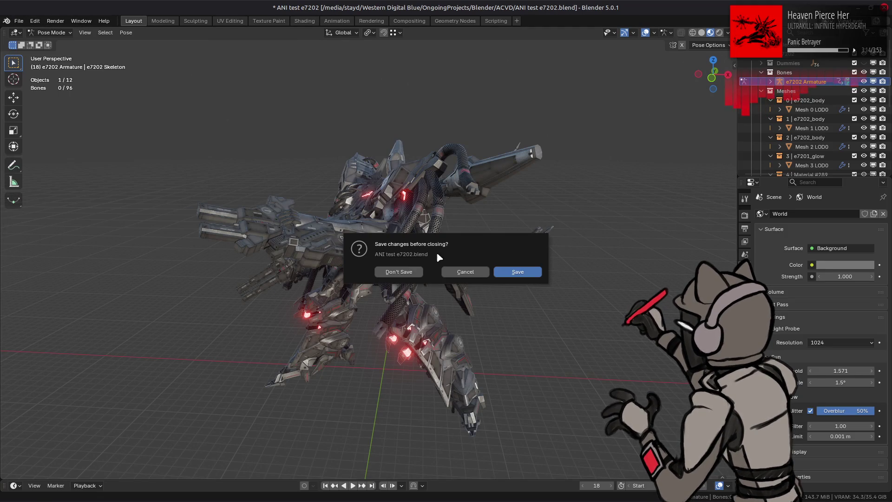
left_click(395, 271)
key("alt+Tab")
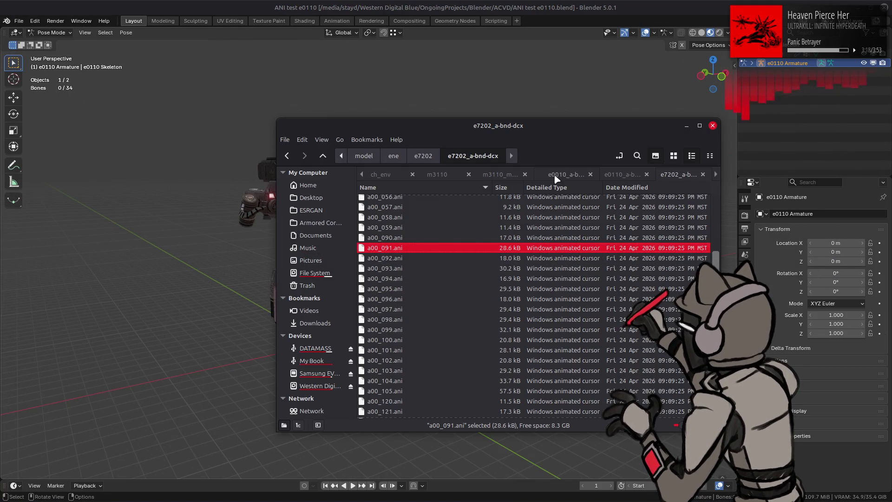
left_click(616, 175)
left_click_drag(195, 266, 195, 267)
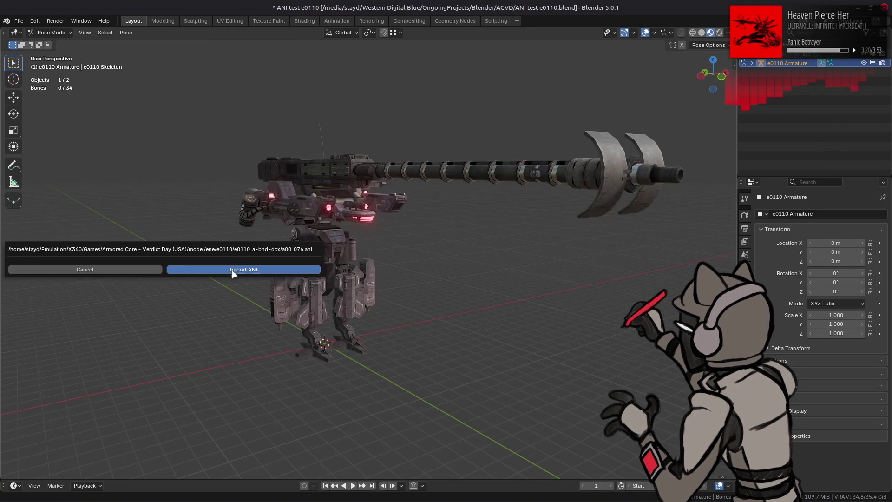
left_click(195, 267)
mouse_move(196, 267)
middle_mouse_down()
mouse_move(175, 269)
mouse_move(257, 280)
mouse_move(136, 287)
mouse_move(172, 279)
mouse_move(317, 284)
mouse_move(209, 312)
mouse_move(253, 290)
middle_mouse_up()
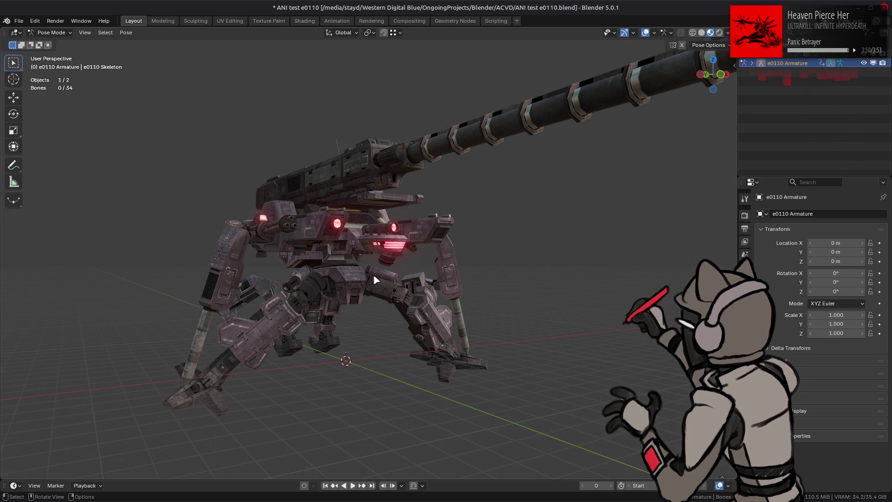
Play the a00_076 animation and watch the gun movement from a low angle.
key("ctrl+q")
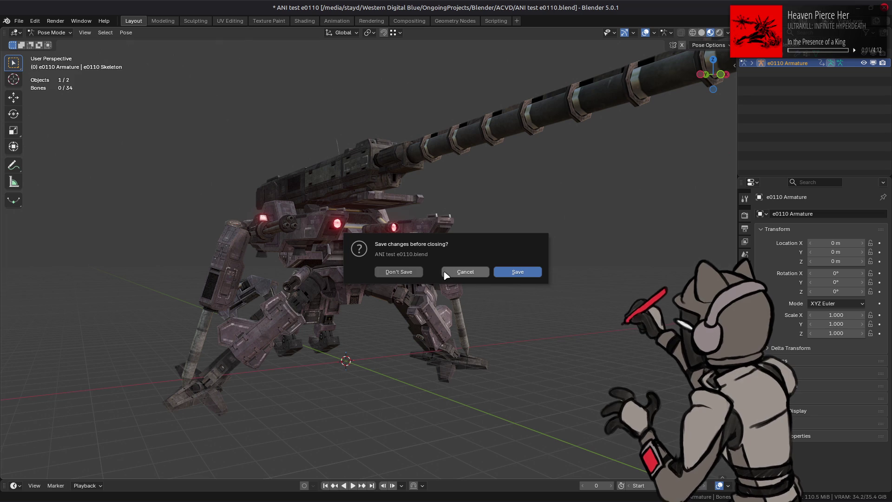
left_click(465, 271)
left_click(352, 485)
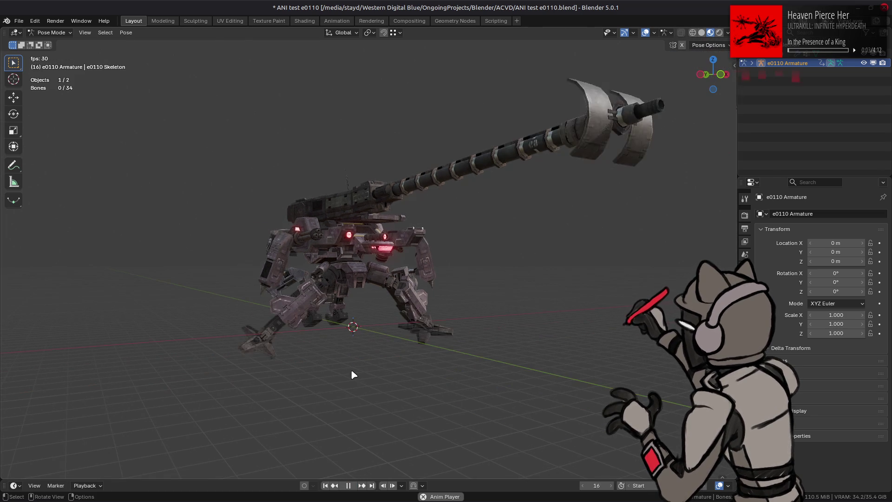
mouse_move(354, 370)
middle_mouse_down()
mouse_move(366, 354)
mouse_move(383, 356)
middle_mouse_up()
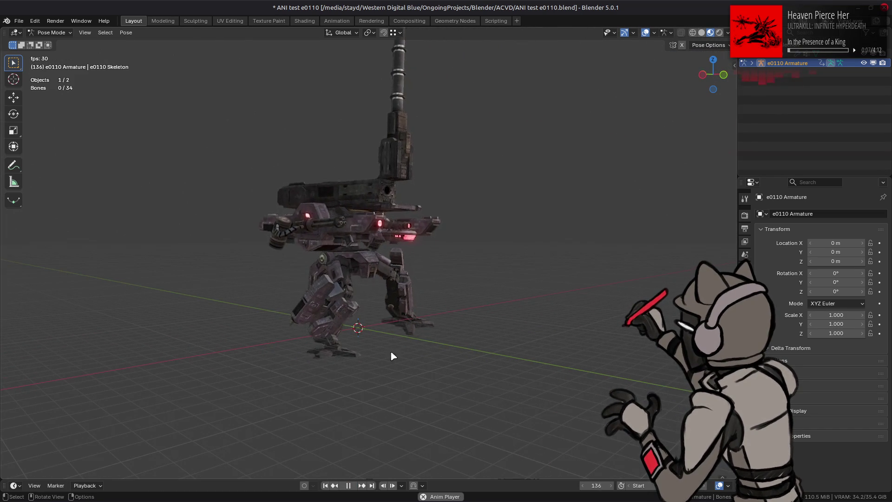
middle_click_drag(394, 356, 437, 357)
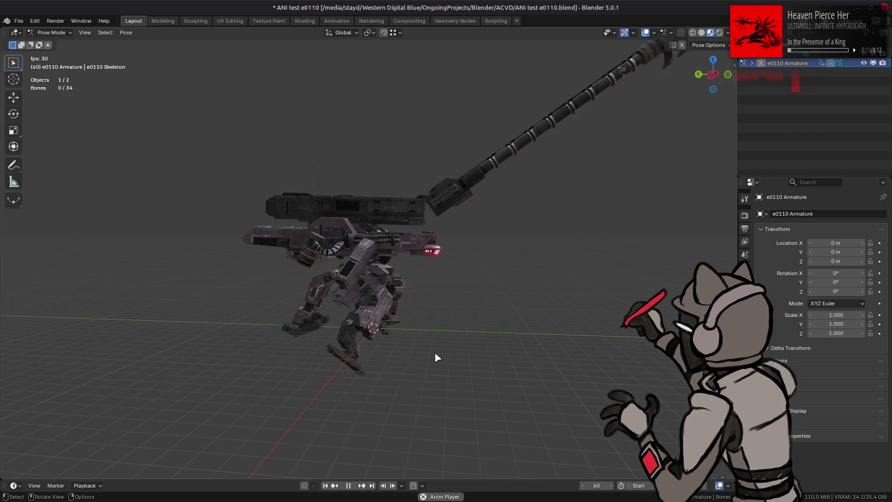
mouse_move(434, 353)
middle_mouse_down()
mouse_move(445, 333)
mouse_move(441, 356)
middle_mouse_up()
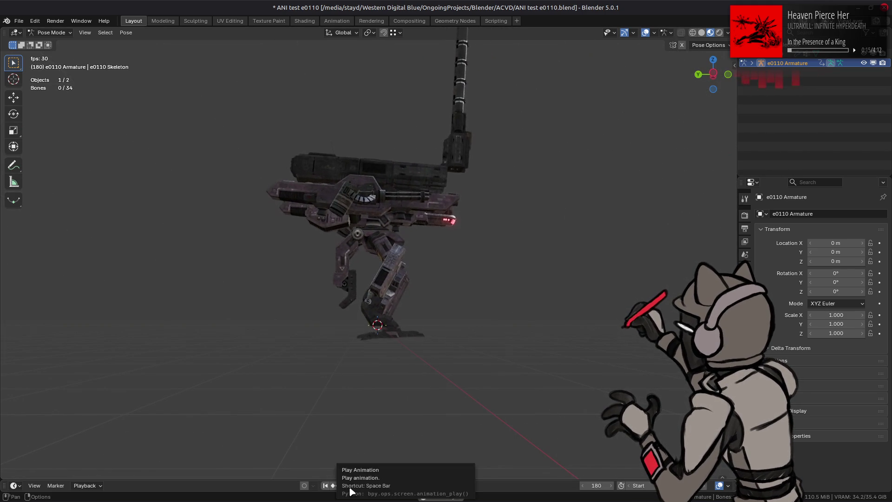
mouse_move(342, 391)
middle_mouse_down()
mouse_move(336, 382)
mouse_move(312, 396)
mouse_move(420, 400)
middle_mouse_up()
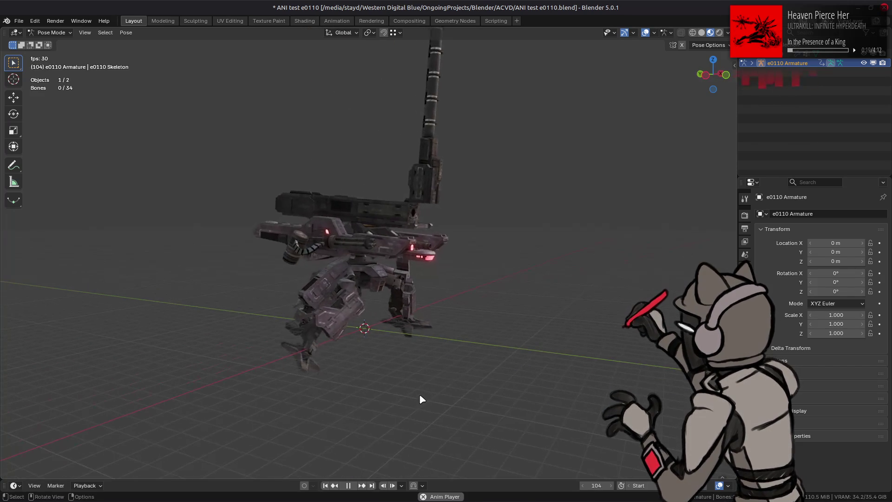
Stop playback, rewind the mech to its start pose, and inspect the gun from the front.
left_click(348, 485)
left_click(325, 485)
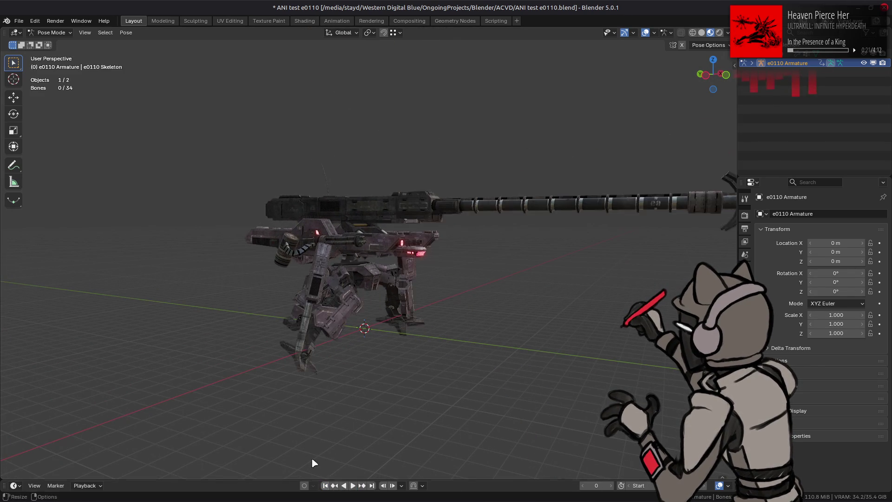
mouse_move(344, 362)
middle_mouse_down()
mouse_move(303, 354)
mouse_move(323, 343)
middle_mouse_up()
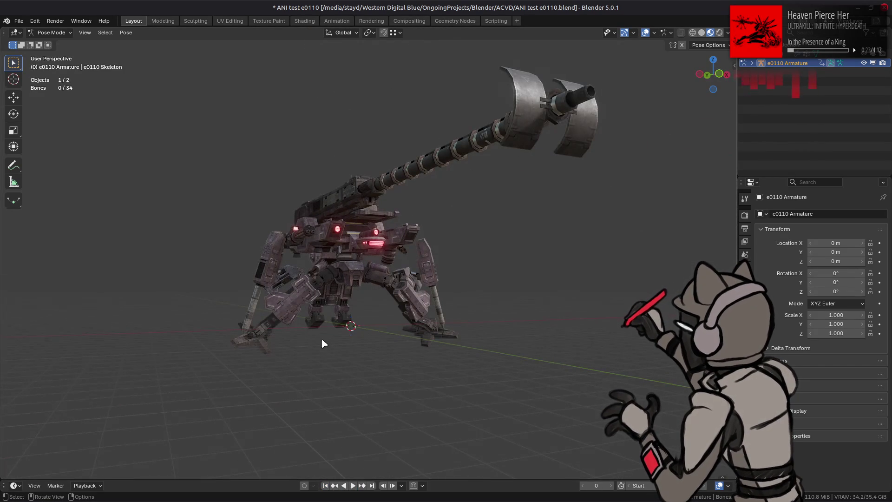
scroll(316, 338, "up", 3)
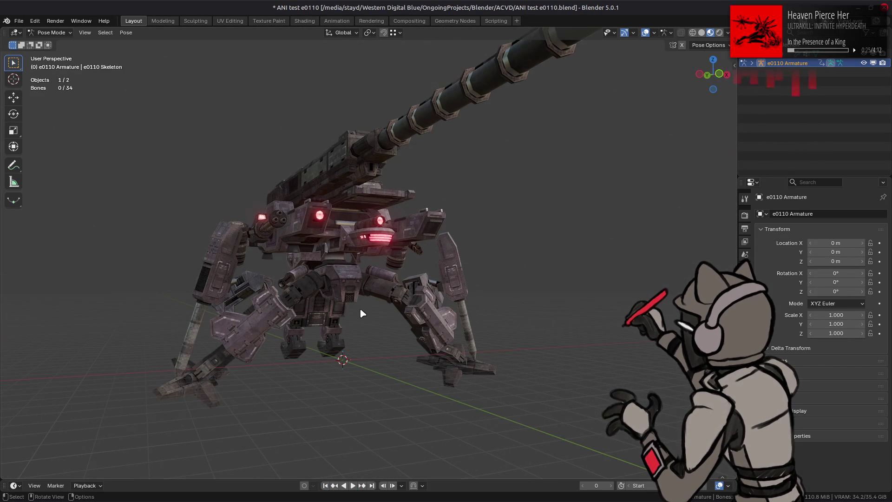
mouse_move(363, 314)
middle_mouse_down()
mouse_move(346, 330)
mouse_move(344, 322)
middle_mouse_up()
Quit Blender without saving and close the file manager window.
key("ctrl+q")
left_click(399, 271)
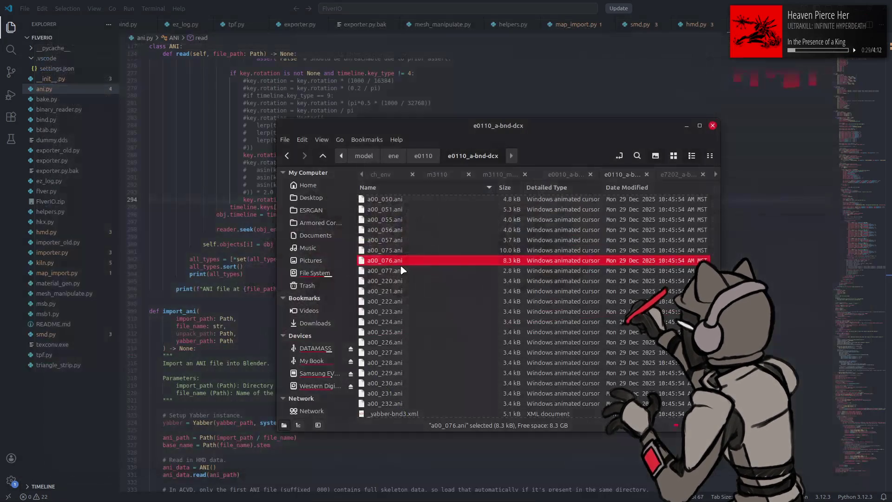
key("ctrl+q")
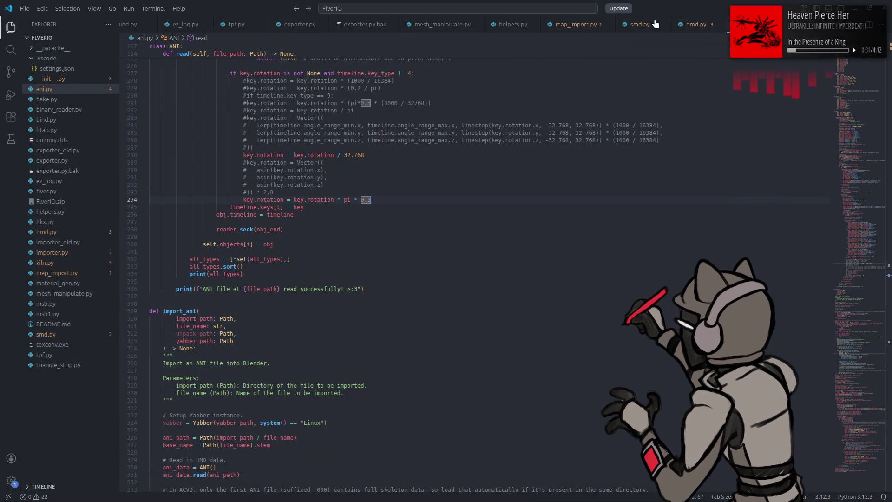
Undo back to the 1000 / 16384 scaling line, keeping the 32.768 line commented out.
left_click(363, 273)
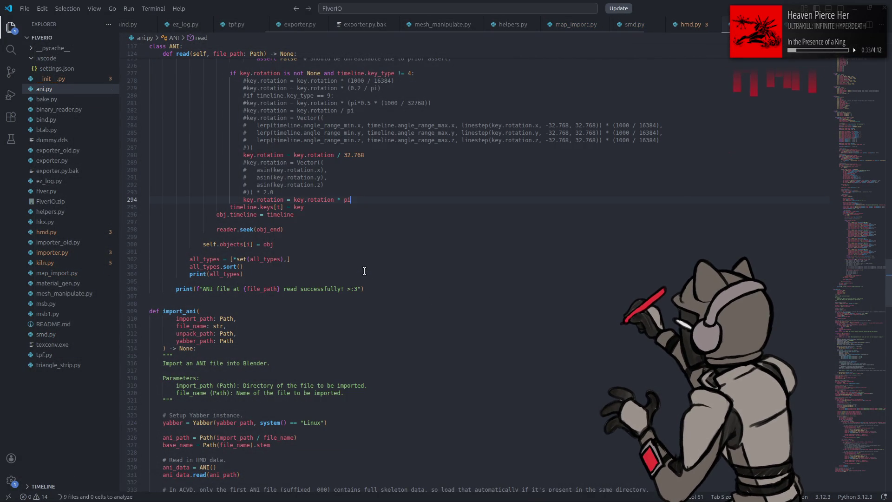
key("ctrl+z")
key("ctrl+z")
key("ctrl+z")
key("ctrl+z")
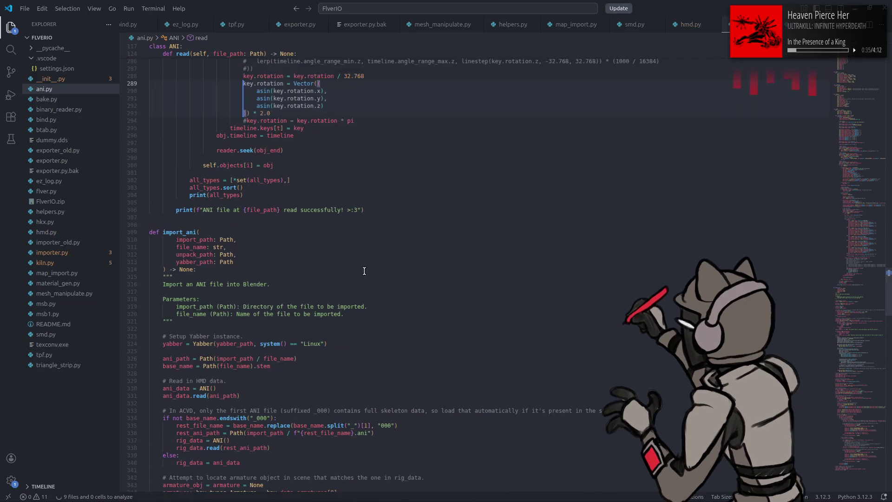
key("ctrl+z")
key("ctrl+z")
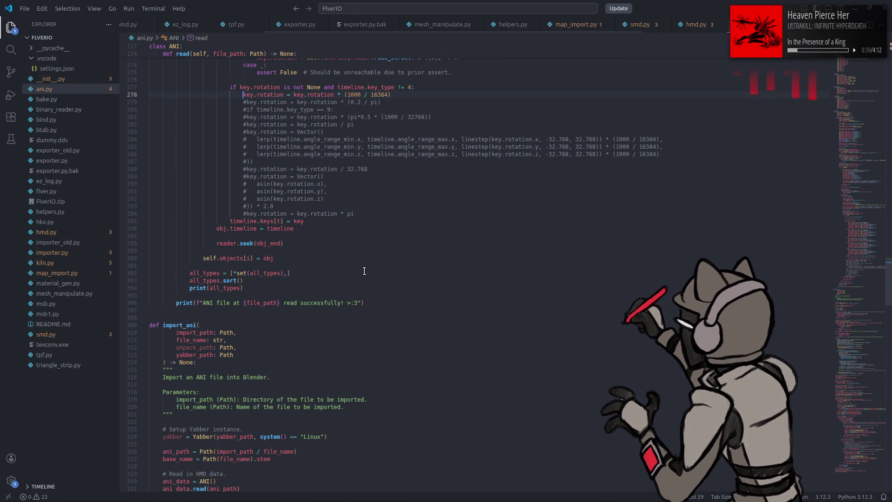
key("ctrl+z")
key("ctrl+z")
key("ctrl+z")
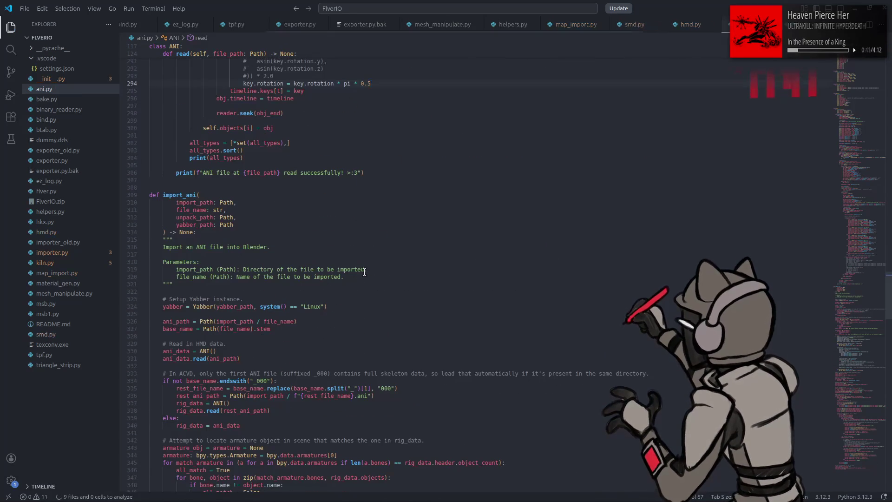
key("ctrl+z")
key("ctrl+z")
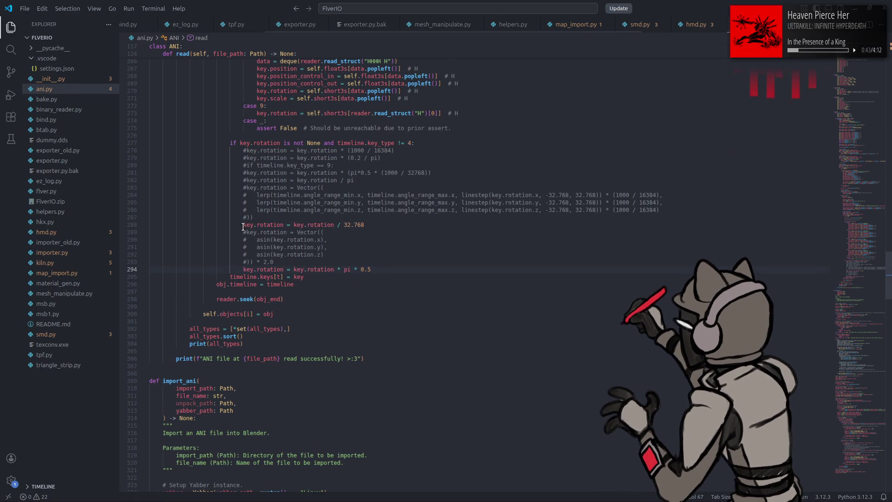
key("ctrl+shift+z")
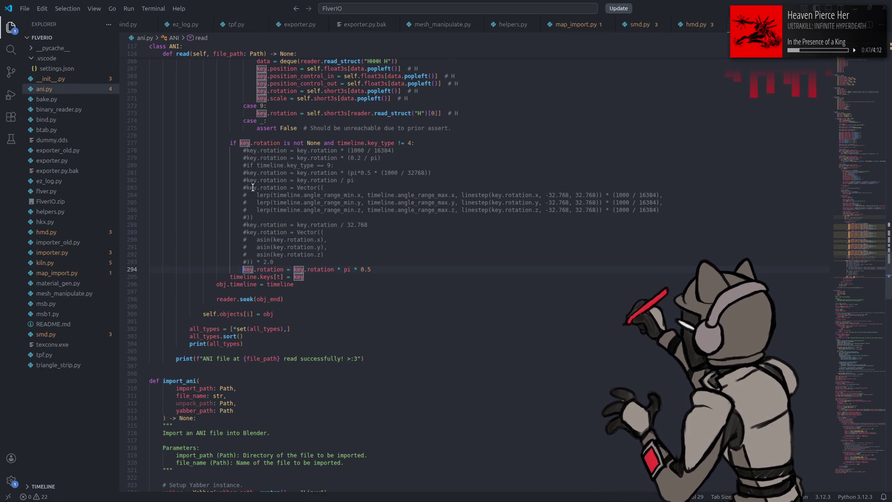
key("ctrl+z")
key("ctrl+z")
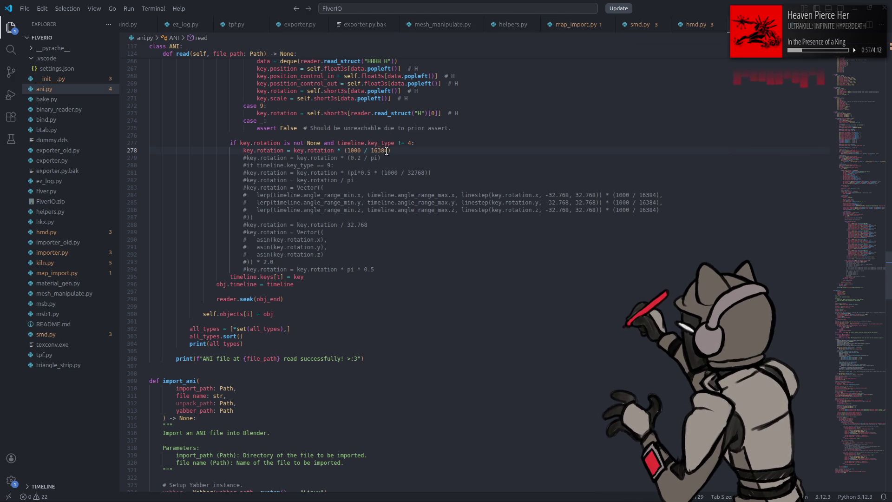
Change line 278 to key.rotation / 16.384, dropping the * 1000 multiplier.
double_click(376, 151)
type("16.384")
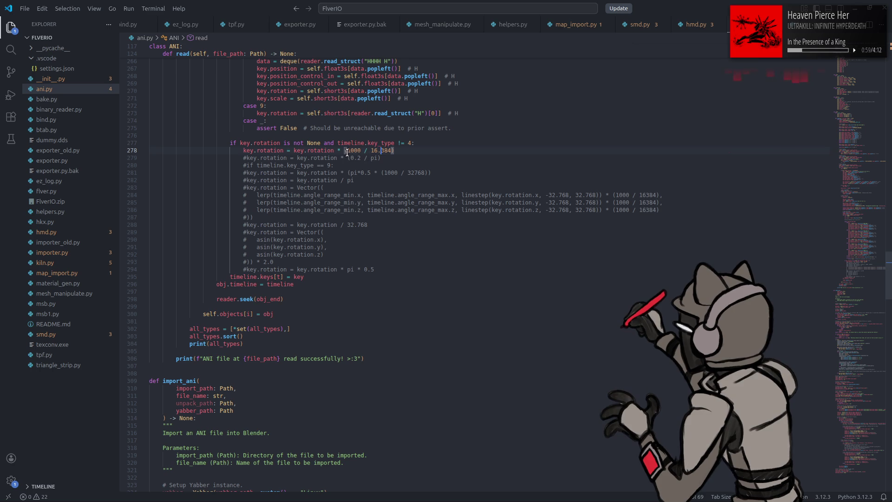
left_click_drag(361, 150, 337, 150)
key("BackSpace")
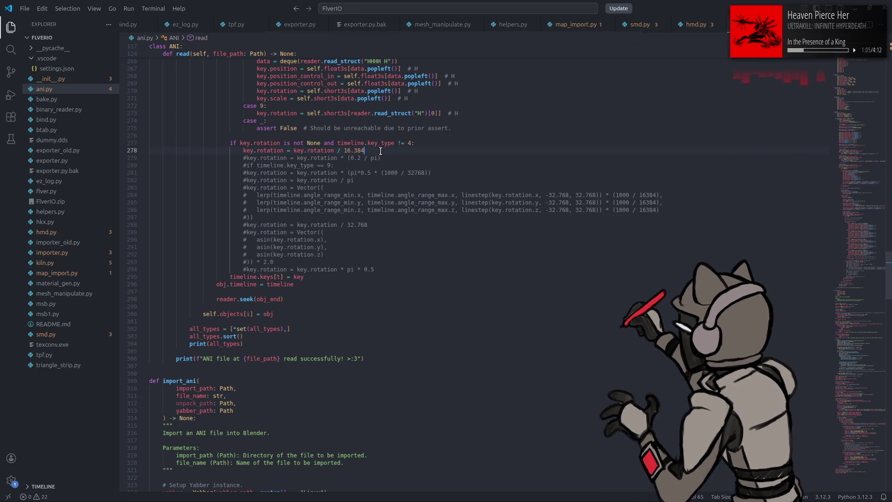
key("super")
Launch Blender with the ANI test e0110 scene and import a00_076.ani.
type("blender")
left_click(267, 293)
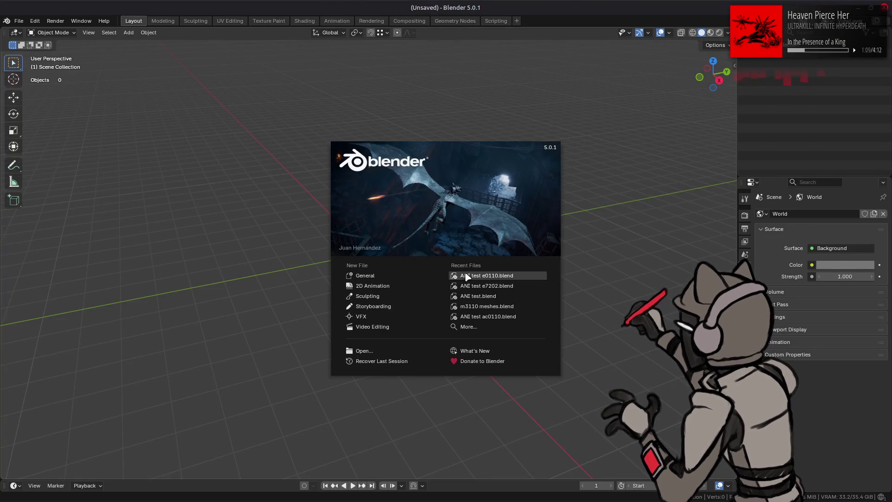
left_click(467, 277)
key("alt+Tab")
key("alt+Tab")
key("alt+Tab")
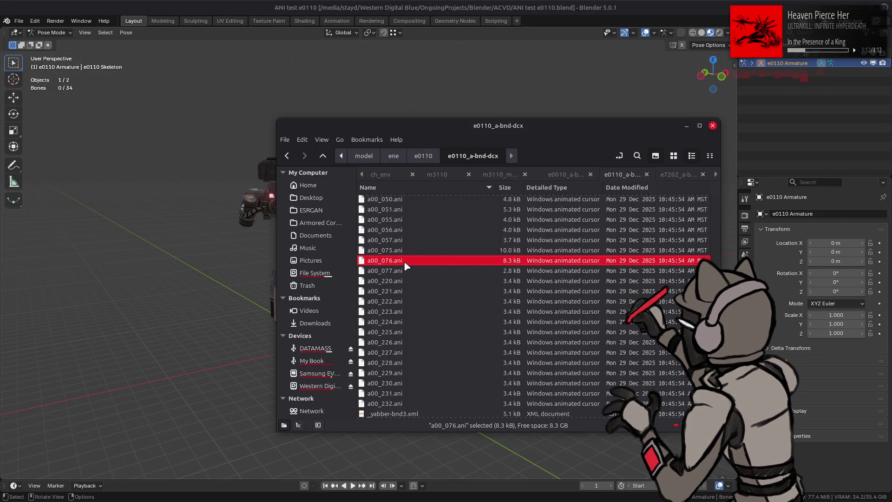
left_click_drag(405, 265, 184, 273)
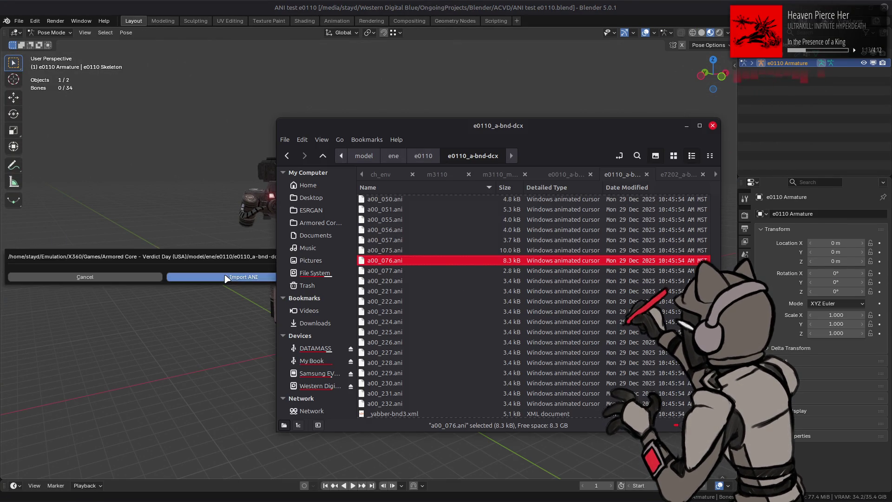
left_click(225, 277)
Play the imported animation on the e0110 mech, then stop it.
mouse_move(241, 295)
middle_mouse_down()
mouse_move(284, 270)
mouse_move(232, 280)
mouse_move(319, 264)
mouse_move(253, 281)
middle_mouse_up()
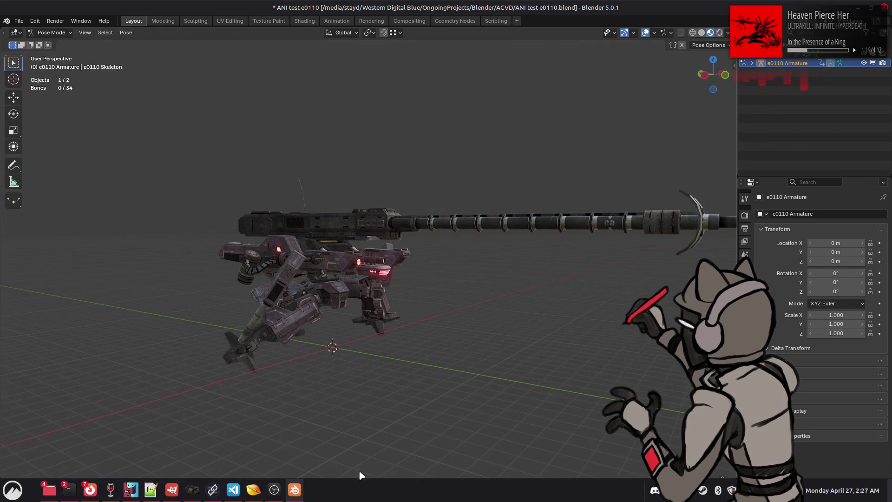
left_click(353, 485)
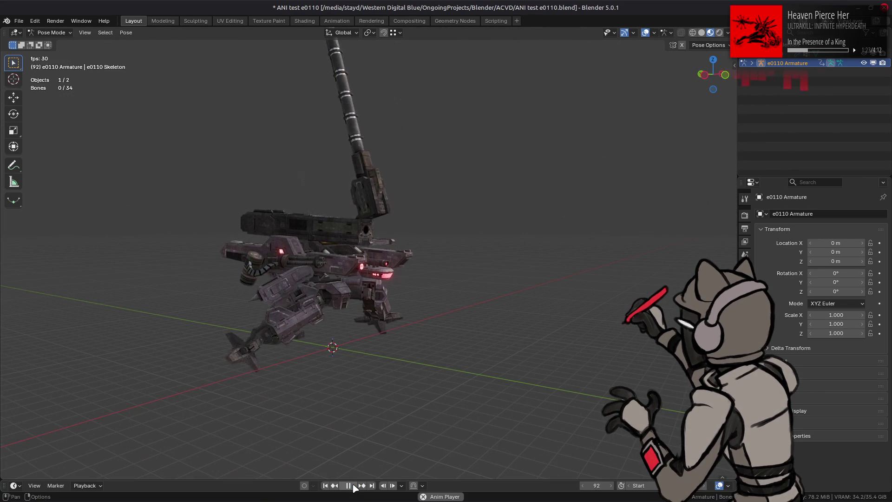
left_click(353, 486)
Quit Blender, discarding unsaved changes.
key("ctrl+q")
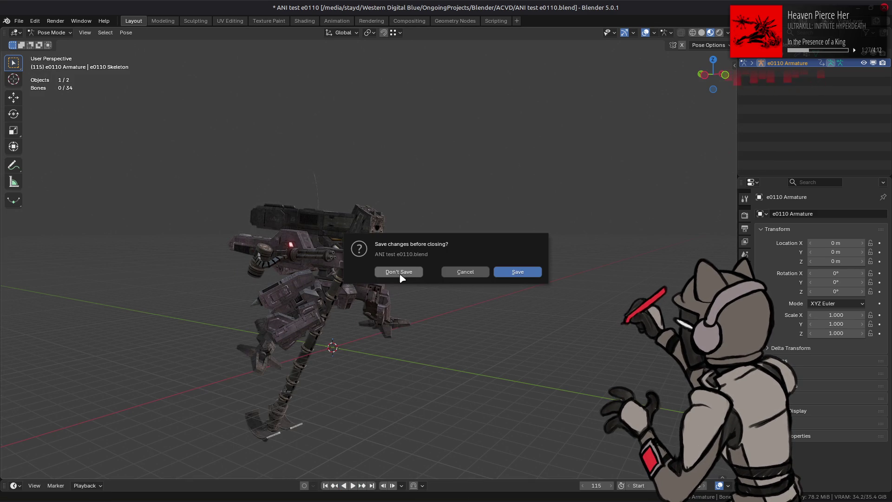
left_click(464, 272)
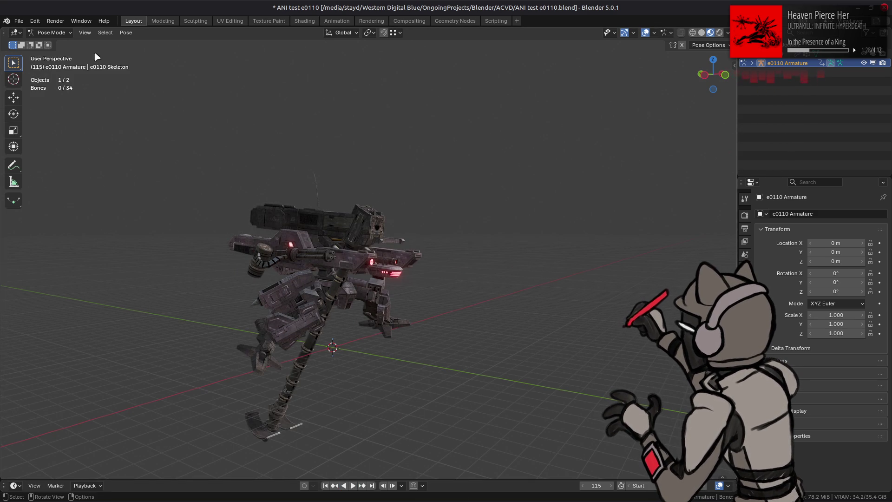
left_click(19, 21)
mouse_move(45, 52)
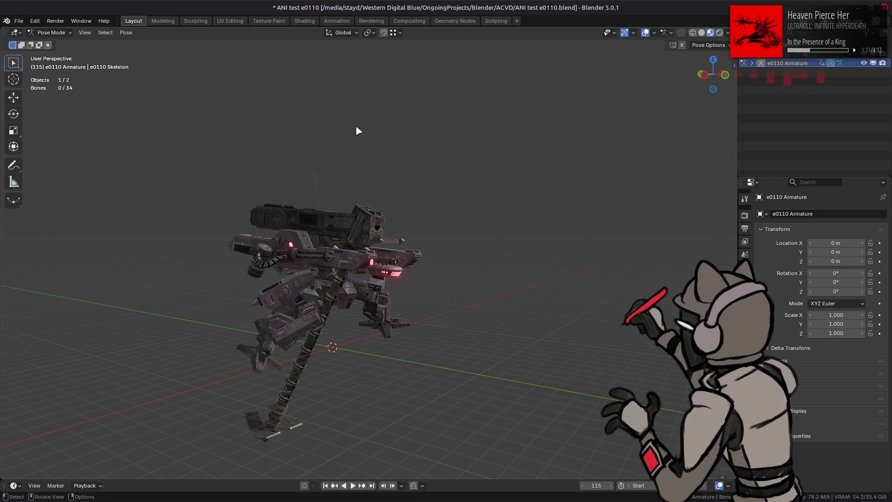
key("ctrl+q")
left_click(418, 271)
Revert the rotation code to the 32.768 version and comment out the pi * 0.5 line.
left_click(715, 5)
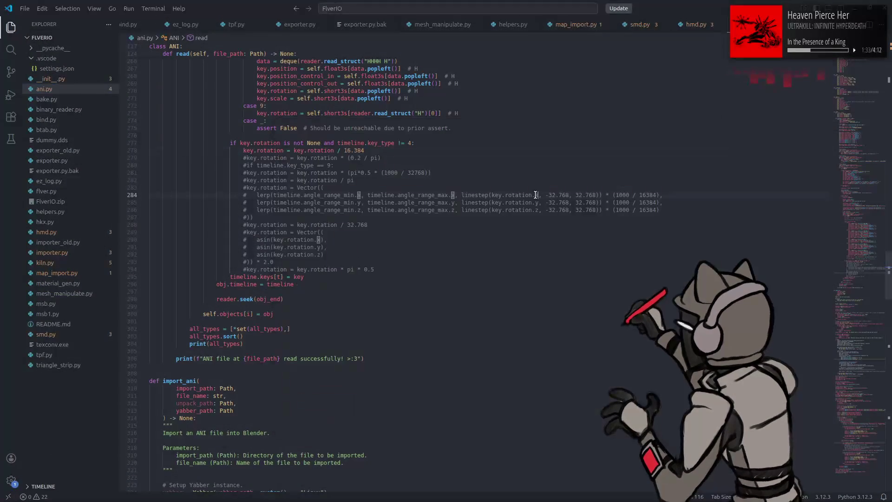
key("ctrl+z")
key("ctrl+z")
key("ctrl+z")
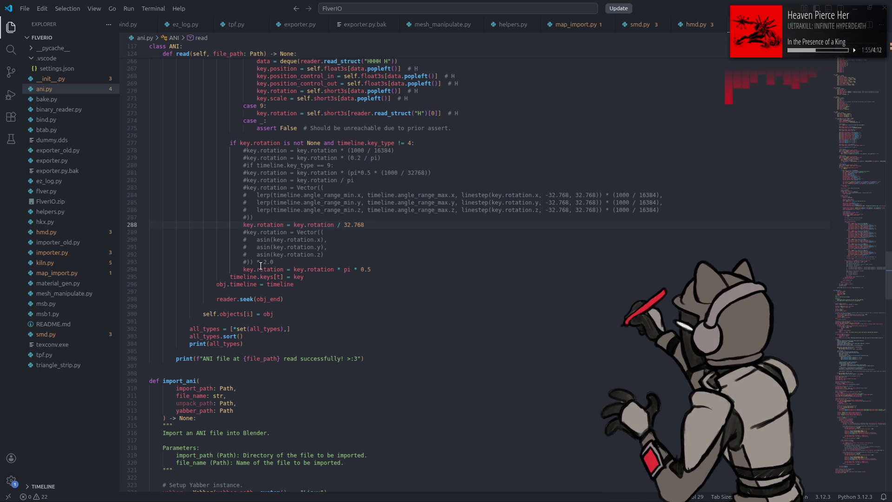
left_click(241, 270)
type("#")
Uncomment the asin Vector block on lines 289–293 and delete its * 2.0 multiplier.
left_click(242, 232)
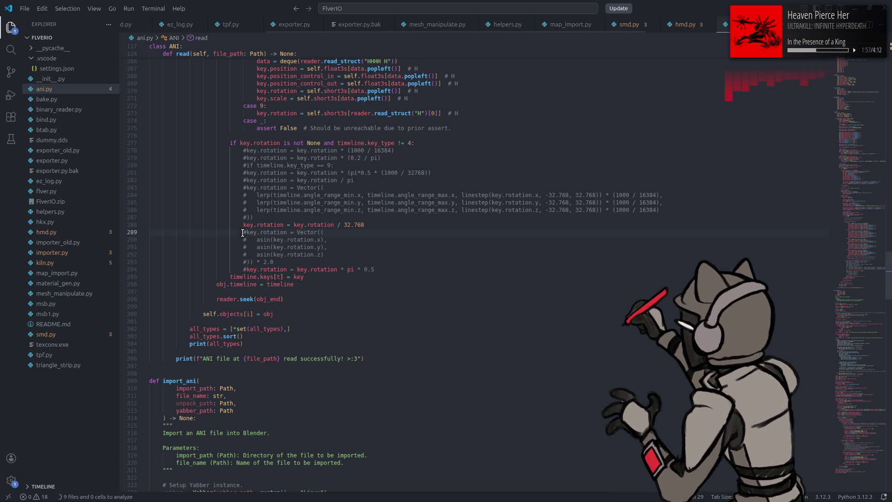
key("Delete")
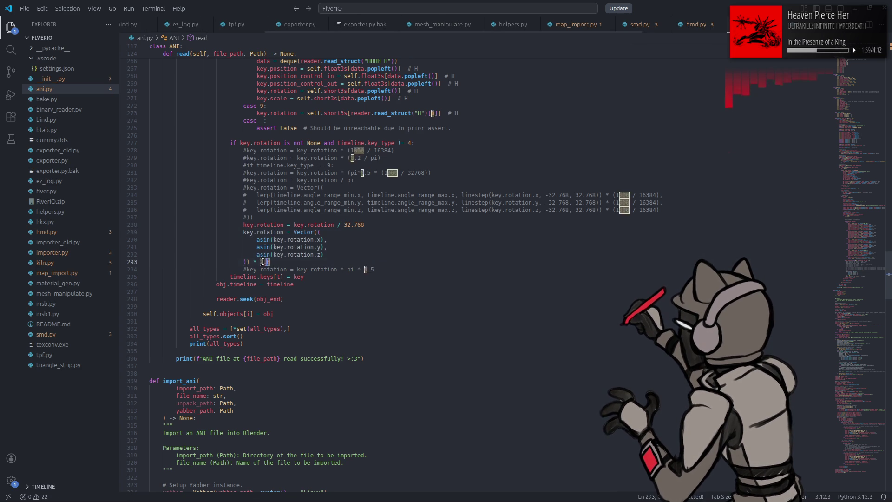
left_click(251, 261)
key("shift+End")
key("Delete")
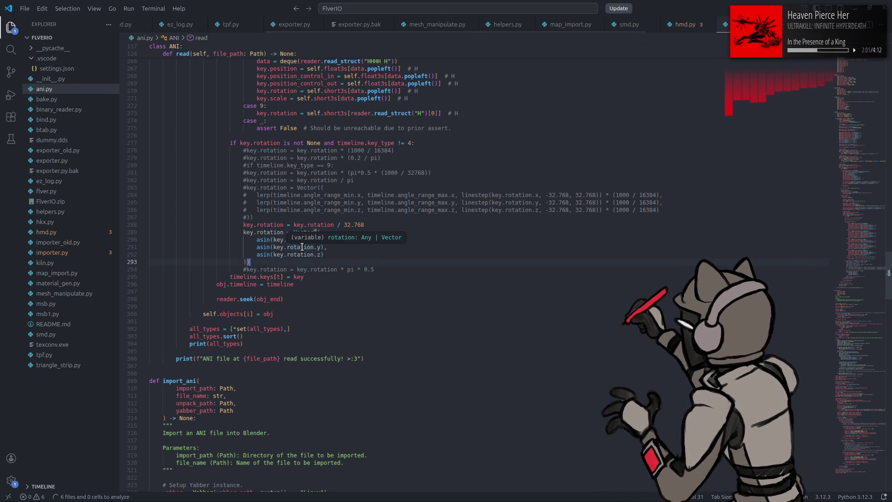
key("super")
Relaunch Blender with the ANI test e0110 scene and drag in a00_076.ani.
type("bl")
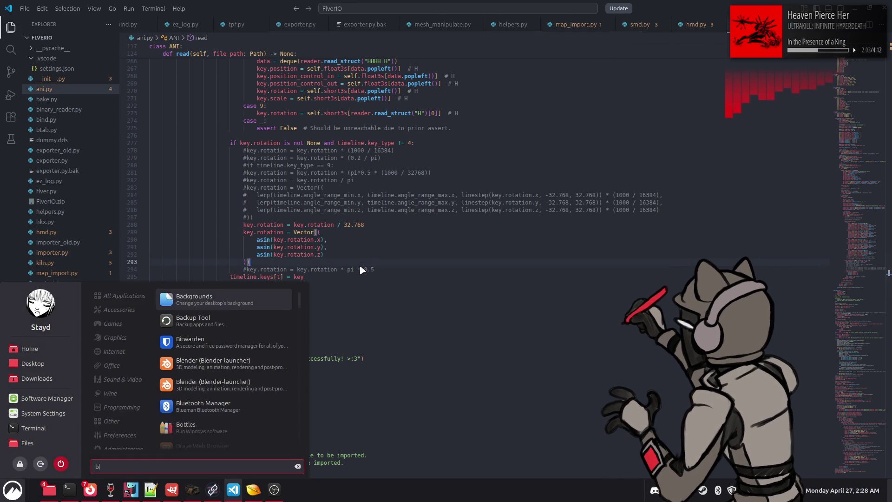
left_click(241, 310)
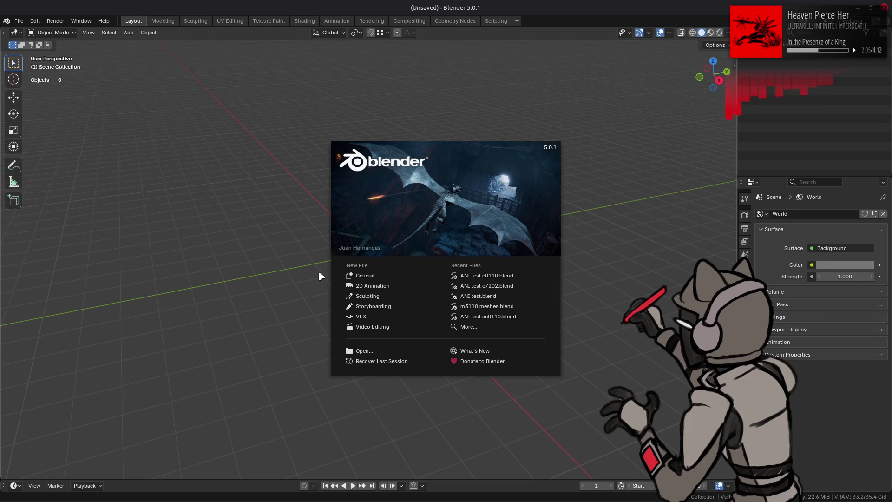
left_click(464, 276)
key("alt+Tab")
key("alt+Tab")
key("alt+Tab")
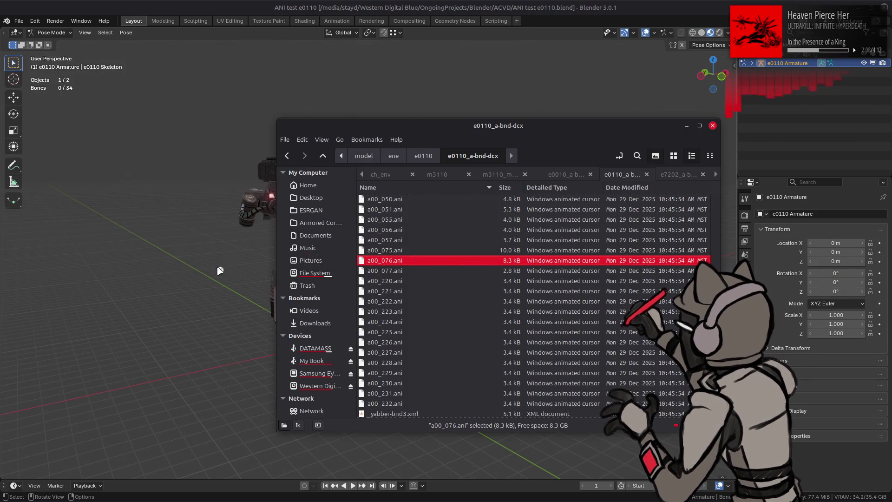
left_click_drag(220, 270, 236, 271)
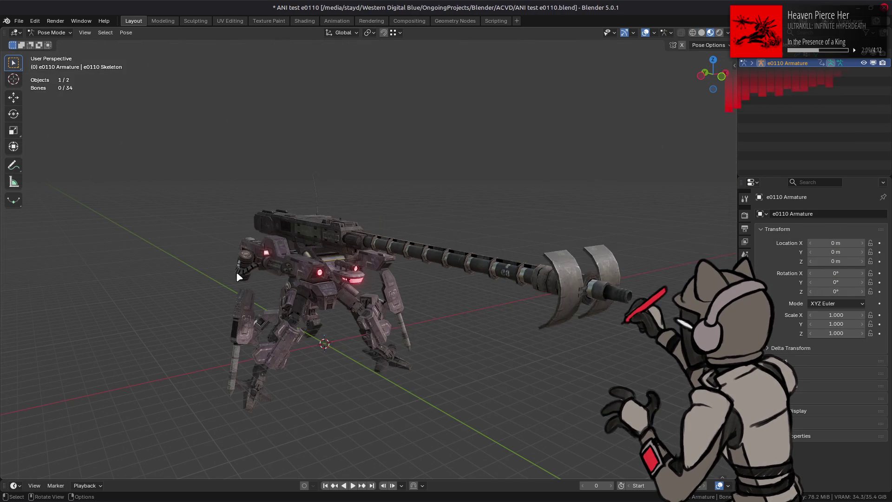
Play the asin-based animation on the e0110 mech, orbiting to watch, then stop.
mouse_move(236, 272)
middle_mouse_down()
mouse_move(247, 254)
mouse_move(149, 291)
mouse_move(202, 274)
mouse_move(328, 285)
middle_mouse_up()
left_click(353, 485)
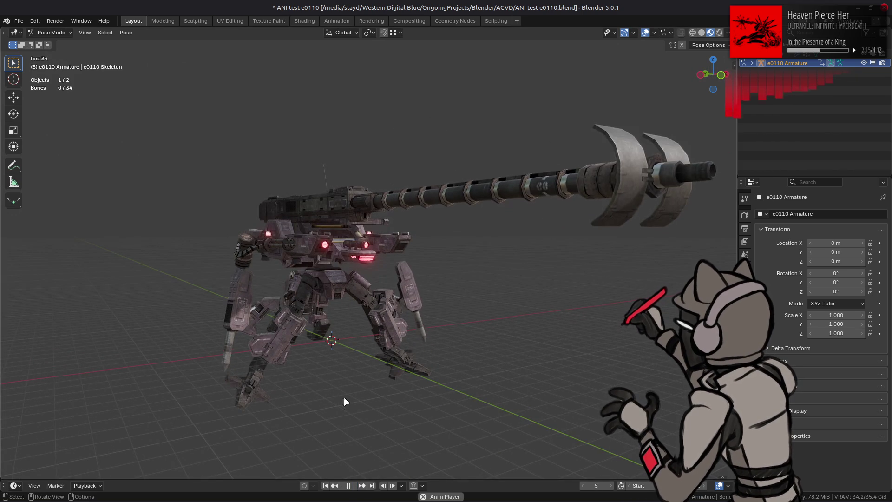
middle_click_drag(342, 398, 367, 377)
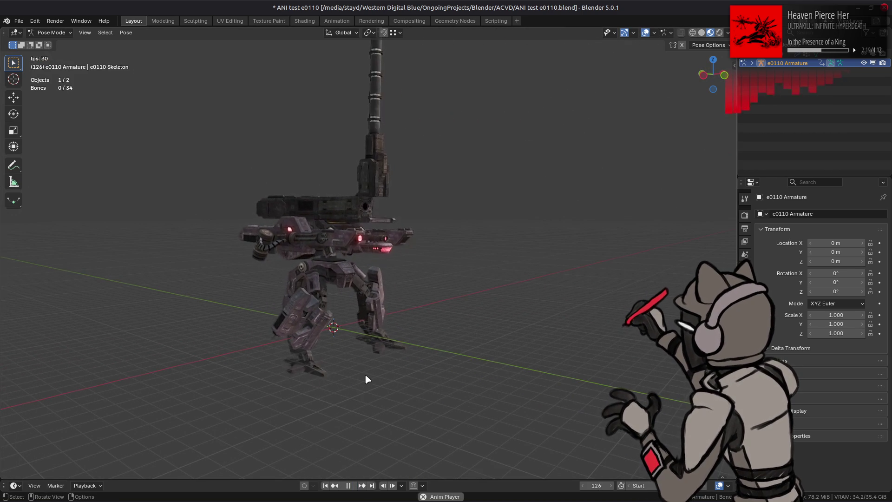
middle_click_drag(377, 372, 344, 374)
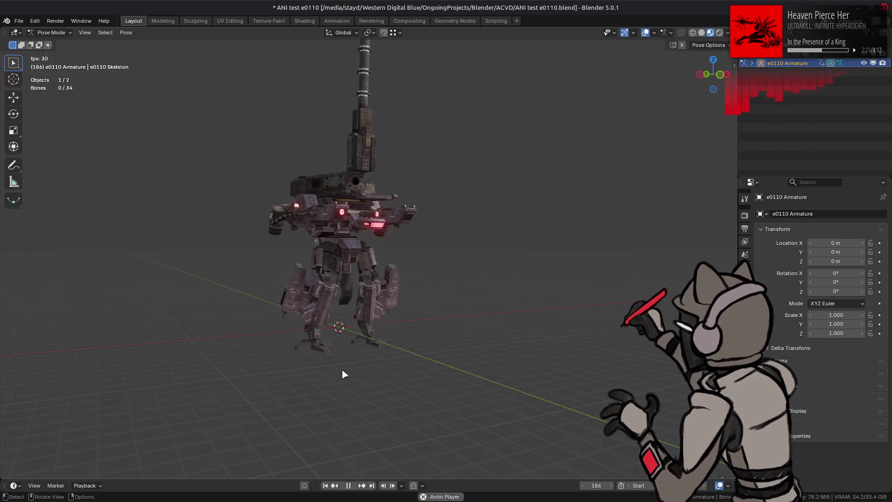
left_click(348, 486)
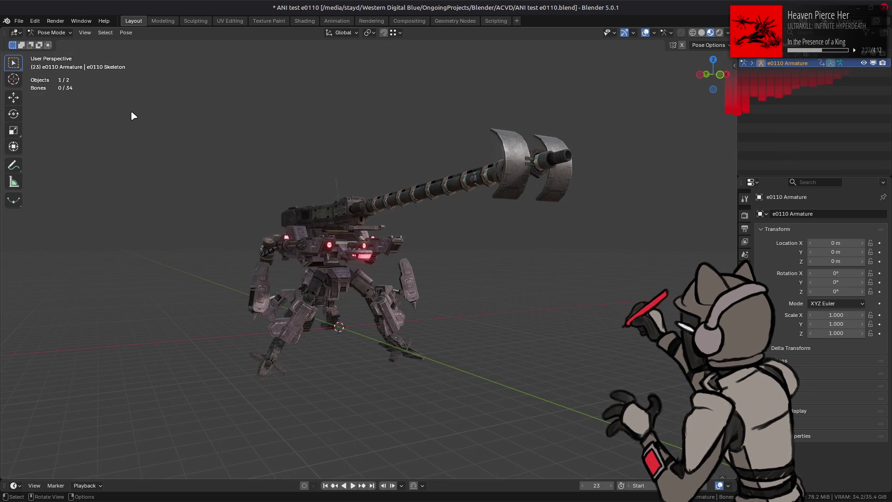
Open the recent ANI test e7202 scene, discarding unsaved changes.
left_click(19, 20)
mouse_move(70, 46)
left_click(158, 72)
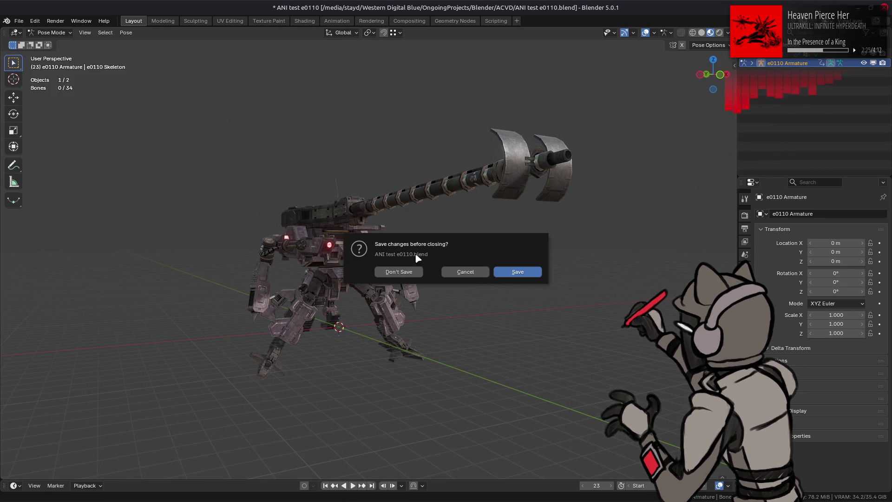
left_click(408, 271)
Import a00_091.ani from the e7202_a-bnd-dcx folder into the e7202 scene.
key("alt+Tab")
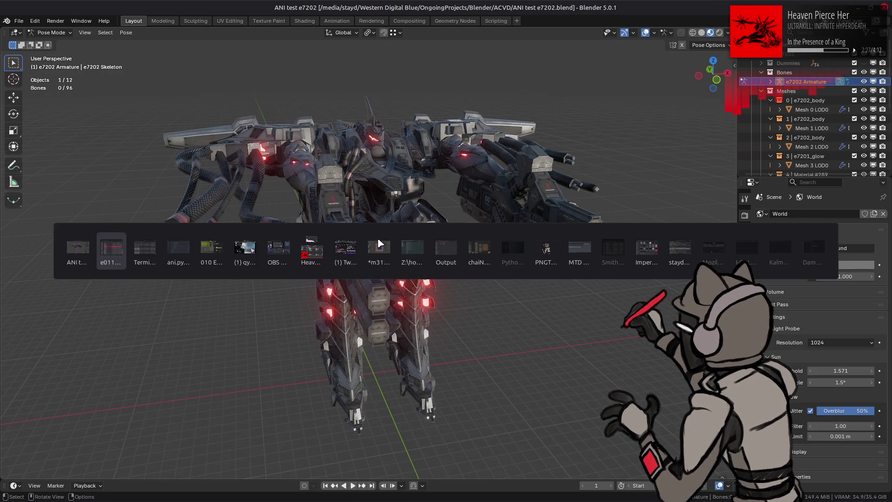
left_click(661, 175)
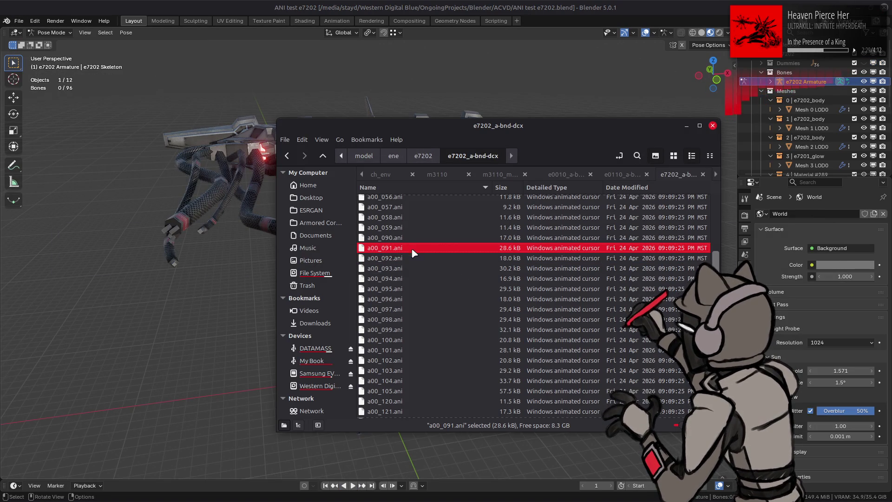
left_click_drag(413, 252, 214, 277)
left_click(229, 298)
middle_click_drag(315, 304, 341, 329)
Preview the animation, quit Blender without saving, and restore the * 2.0 factor on line 293.
key("space")
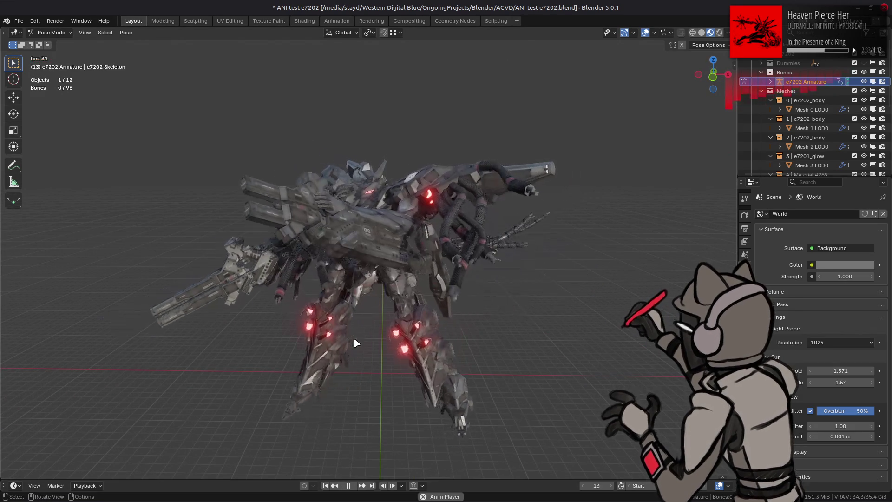
key("space")
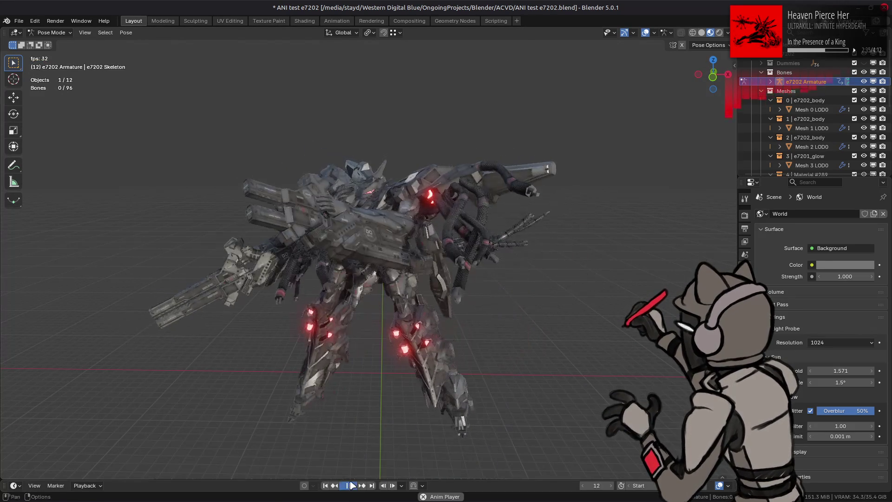
key("ctrl+q")
left_click(411, 269)
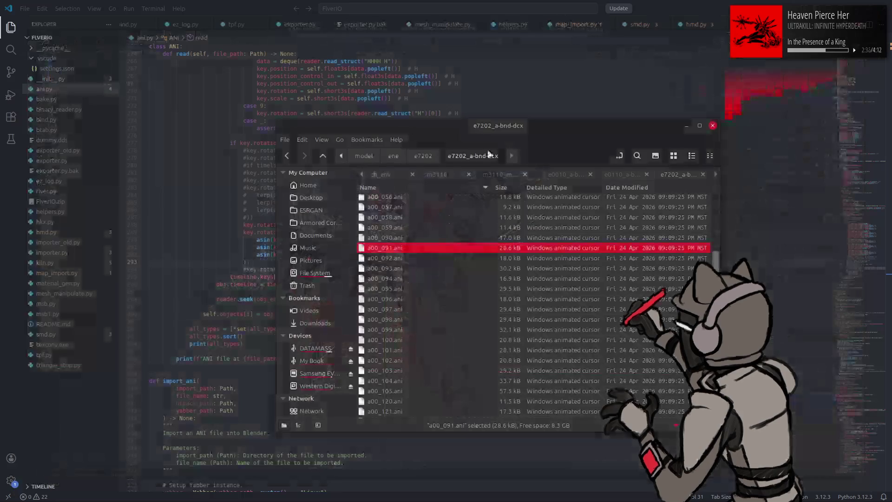
key("ctrl+z")
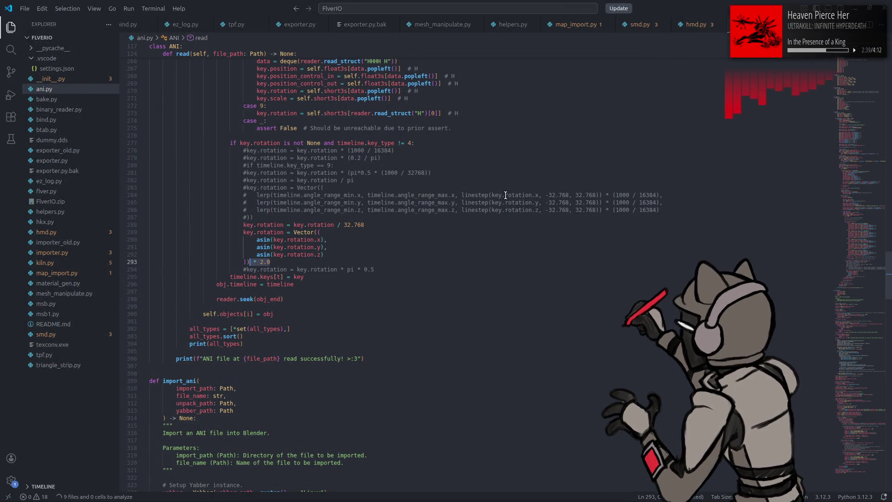
Relaunch Blender with ANI test e7202.blend and import the .ani animation again.
key("super")
type("bl")
left_click(262, 300)
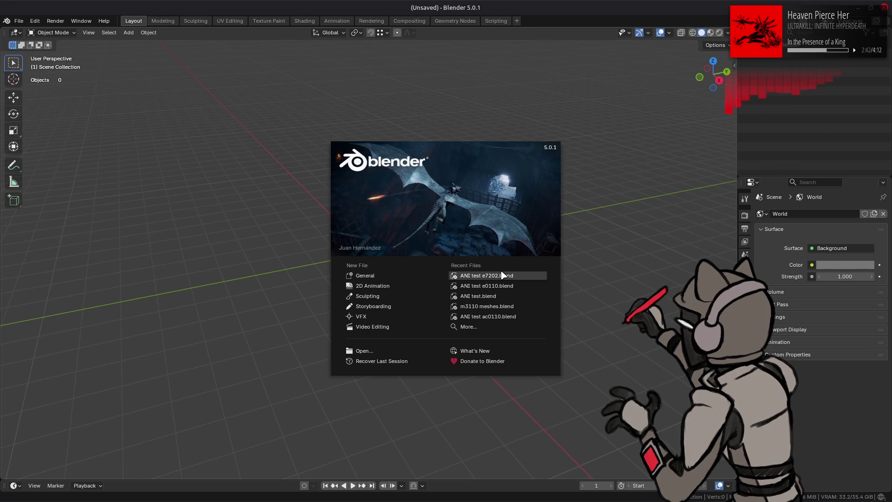
left_click(502, 274)
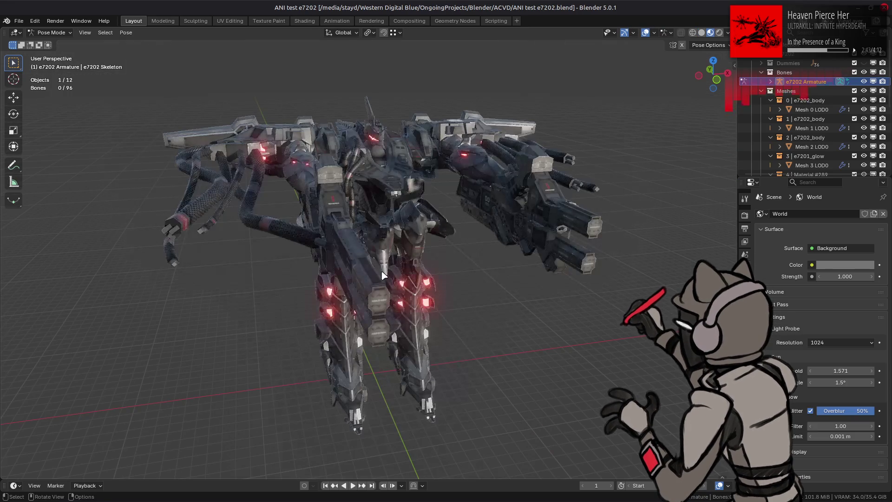
key("alt+Tab")
key("alt+Tab")
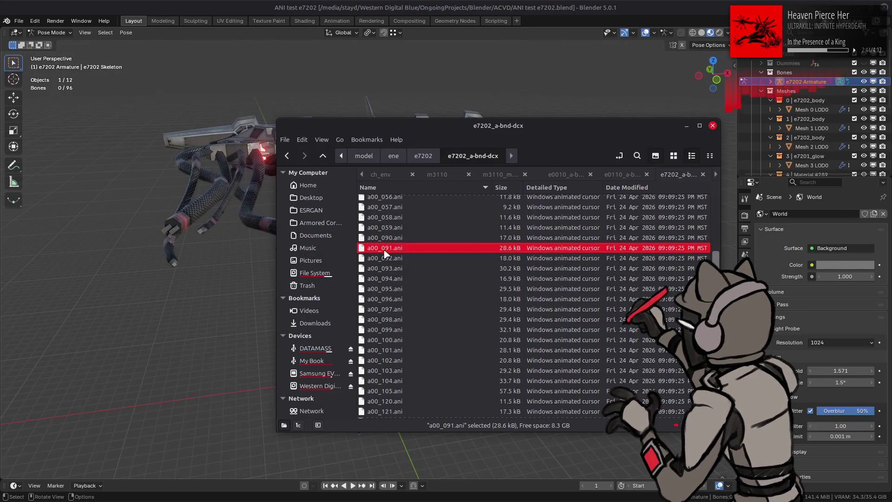
left_click_drag(384, 253, 250, 269)
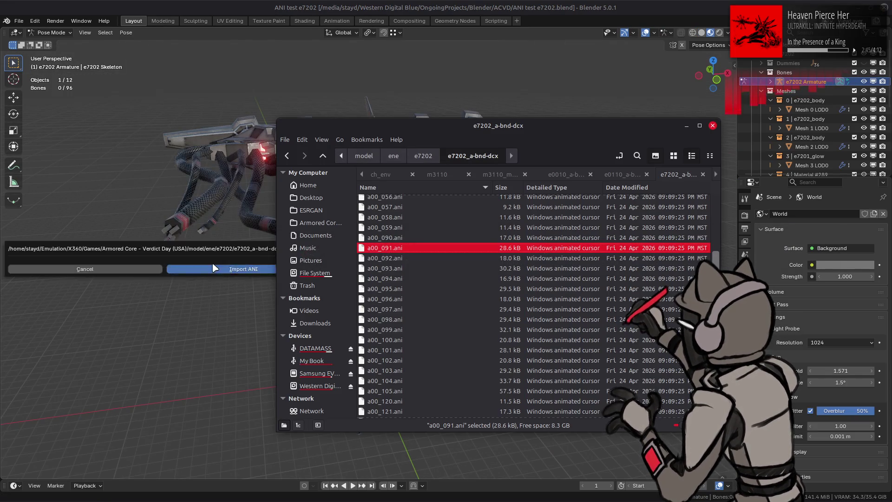
left_click(251, 268)
Play the animation, orbiting between orthographic and tilted views around the armature.
mouse_move(270, 301)
middle_mouse_down()
mouse_move(328, 324)
mouse_move(311, 301)
middle_mouse_up()
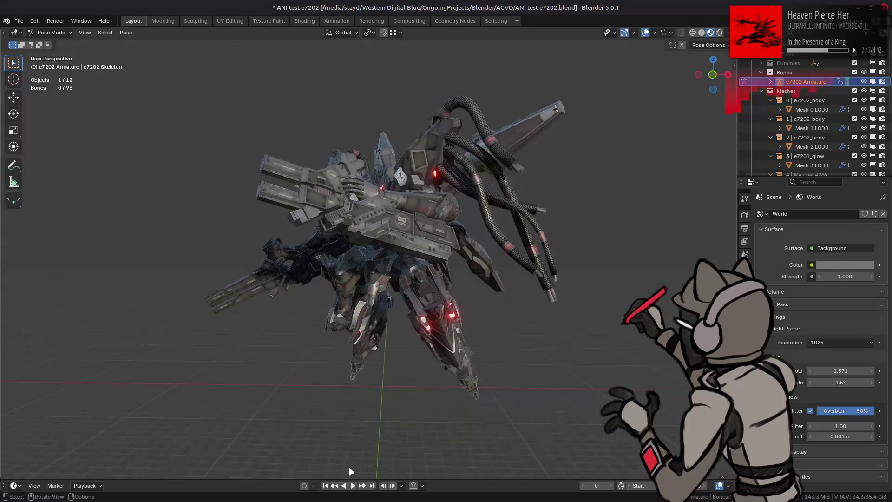
key("space")
mouse_move(361, 393)
middle_mouse_down()
mouse_move(371, 381)
mouse_move(361, 363)
middle_mouse_up()
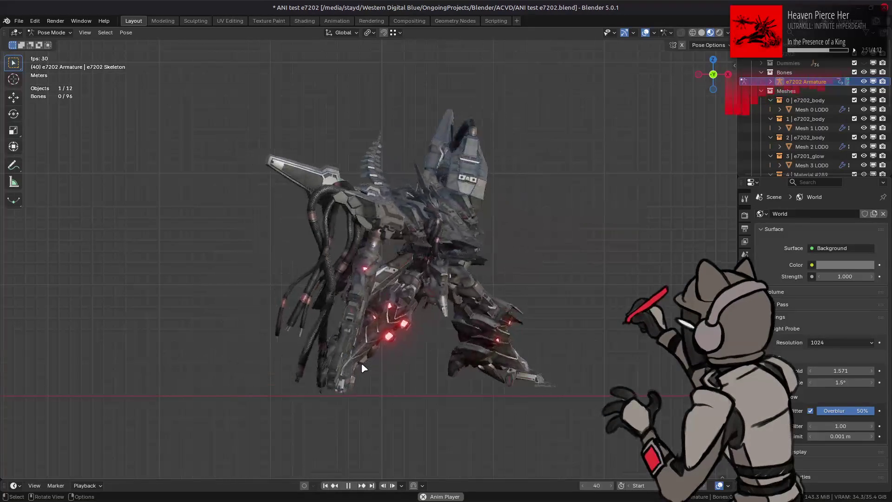
middle_click_drag(366, 369, 337, 361)
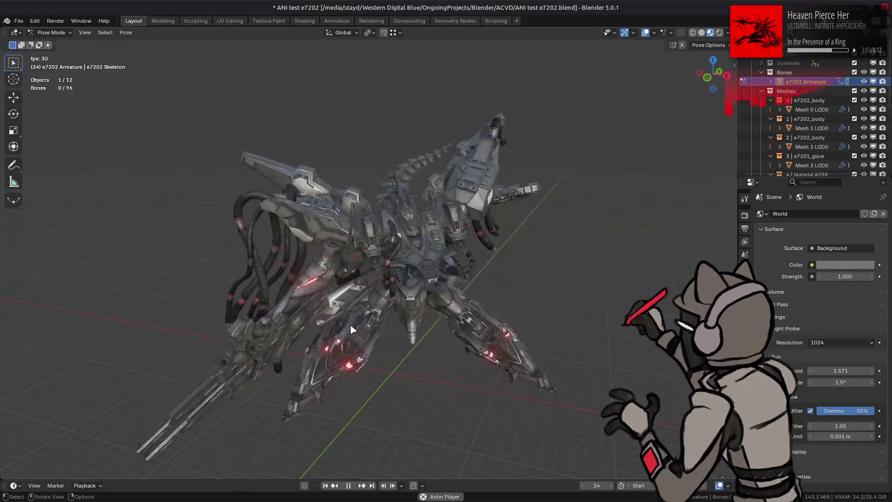
middle_click_drag(339, 349, 376, 339)
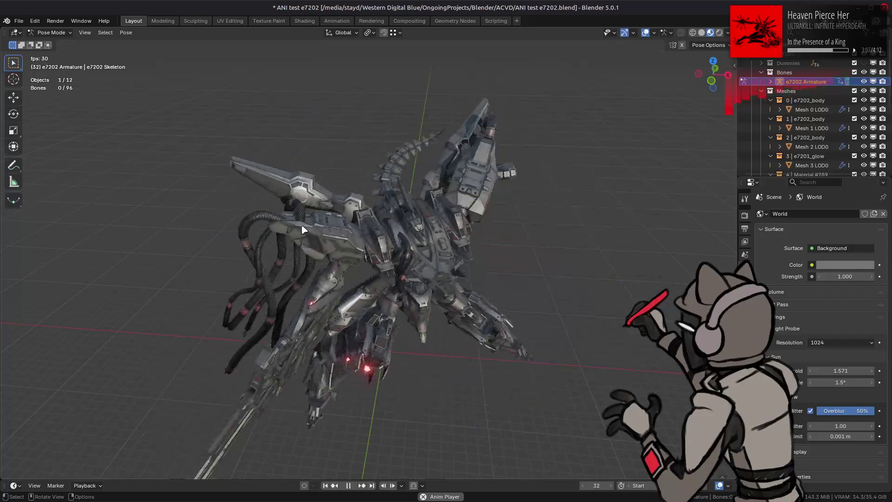
left_click(19, 21)
mouse_move(50, 52)
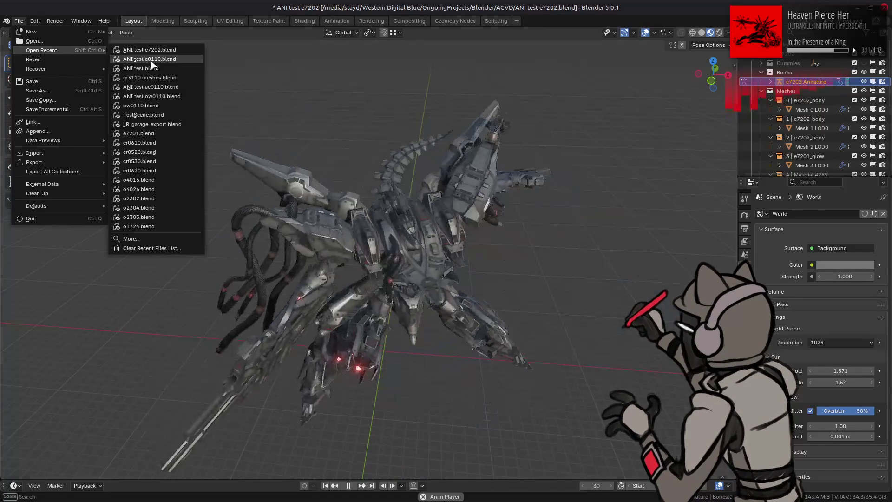
Open the recent ANI test e0110 scene without saving the e7202 changes.
left_click(140, 59)
left_click(411, 271)
key("alt+Tab")
key("alt+Tab")
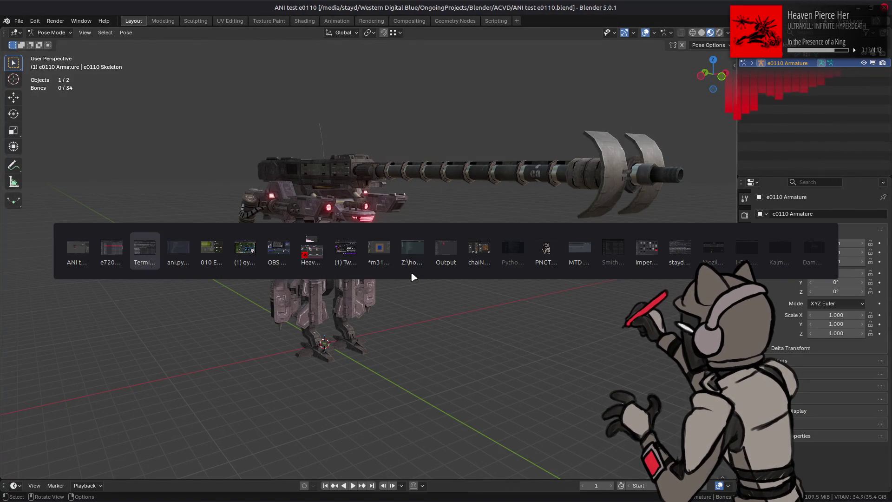
key("alt+Tab")
key("alt+Tab")
key("alt+shift+Tab")
key("alt+shift+Tab")
key("alt+shift+Tab")
key("alt+Tab")
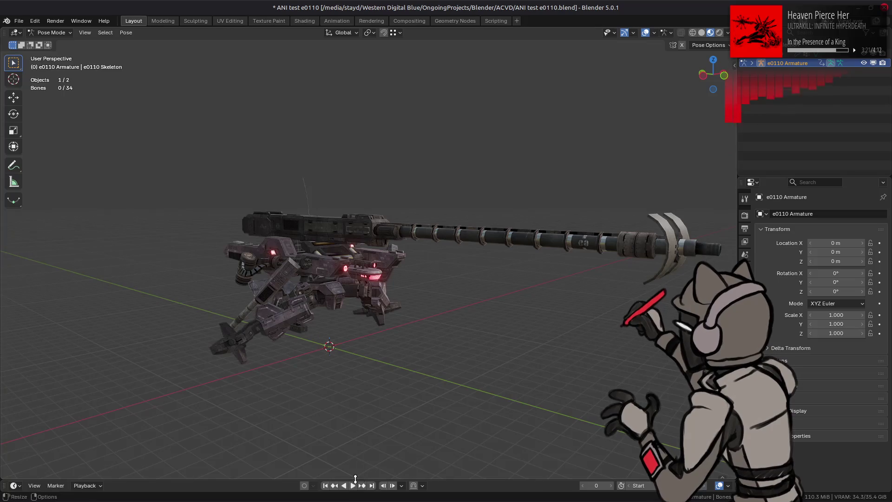
Play the e0110 animation, then quit Blender without saving and return to ani.py.
key("space")
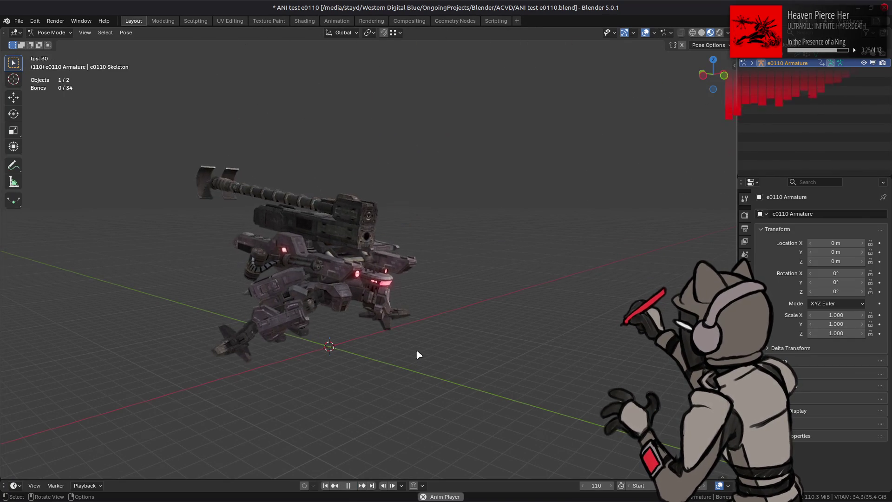
middle_click_drag(416, 349, 377, 336)
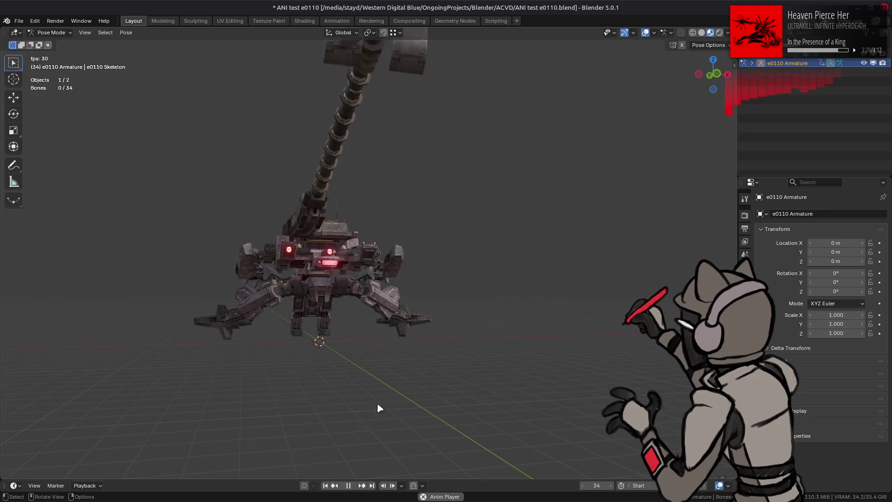
key("space")
key("ctrl+q")
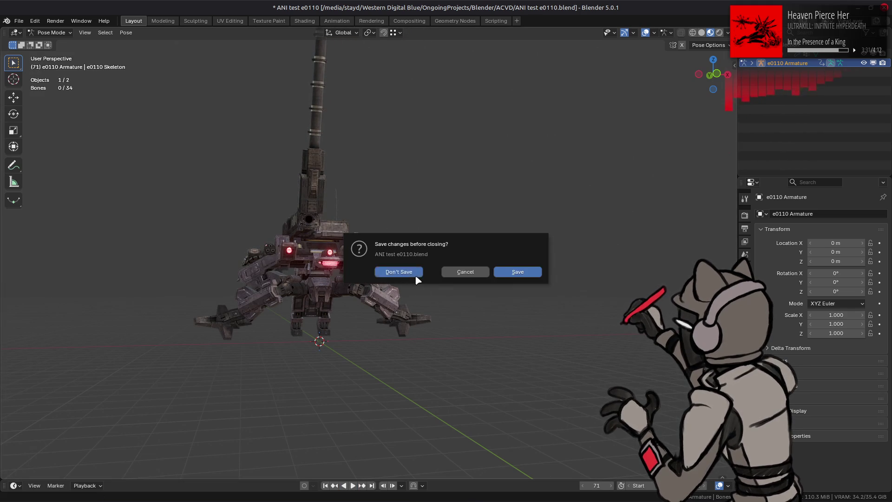
left_click(415, 277)
left_click(605, 5)
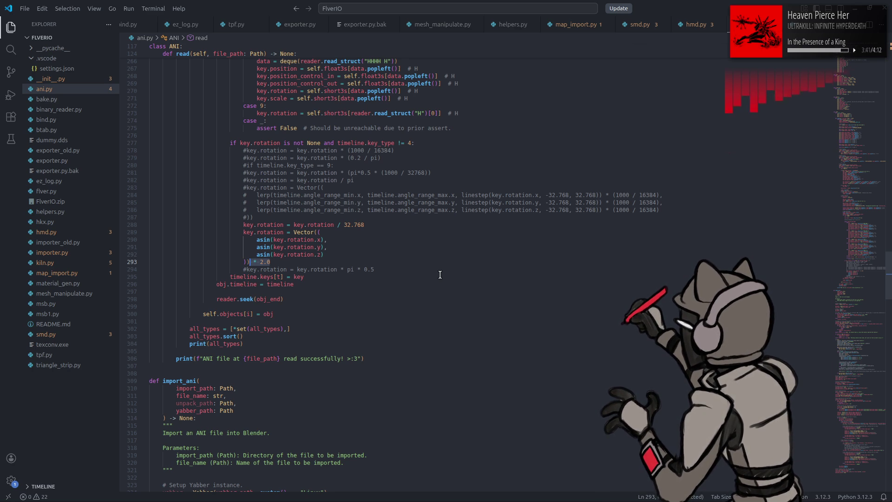
Review the asin conversion on lines 288–293 and the import_ani keyframe block, then bring up 010 Editor.
left_click_drag(294, 261, 233, 224)
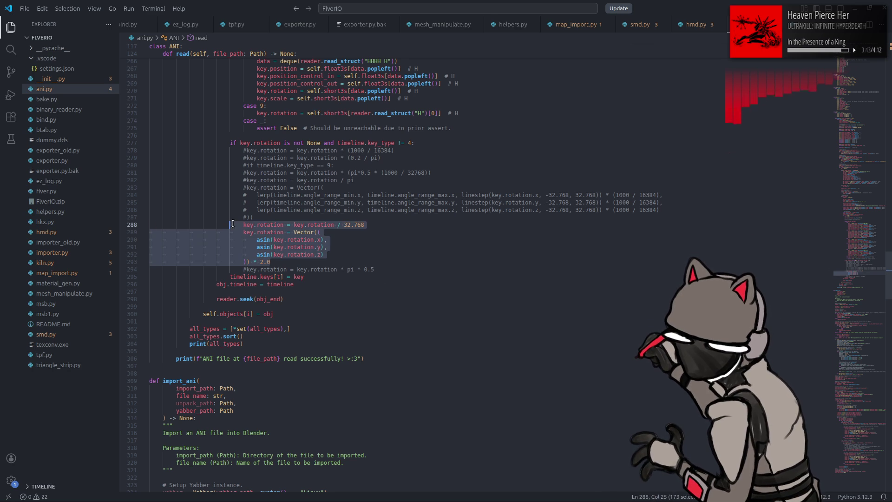
left_click(434, 247)
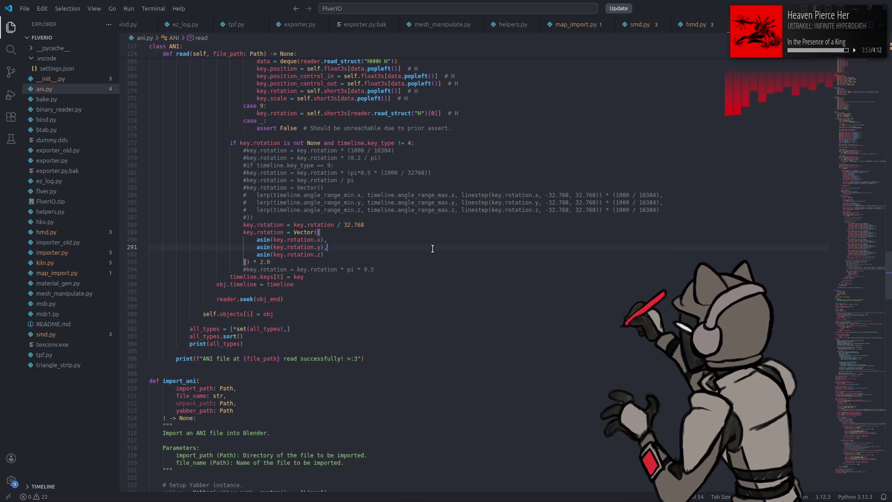
scroll(433, 249, "down", 1)
scroll(443, 252, "down", 20)
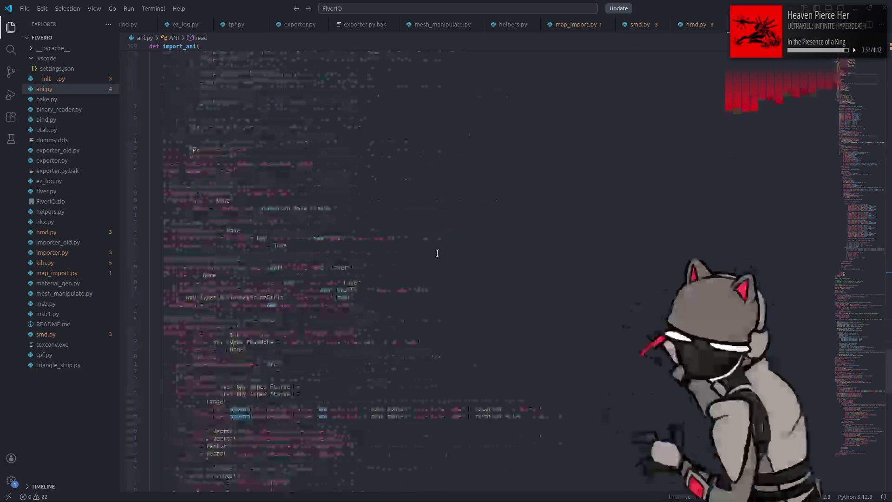
scroll(448, 256, "down", 4)
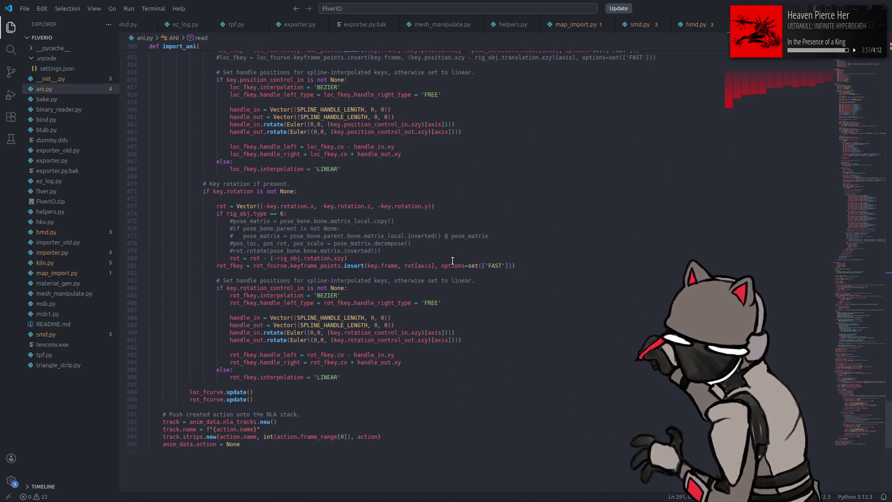
scroll(456, 262, "up", 5)
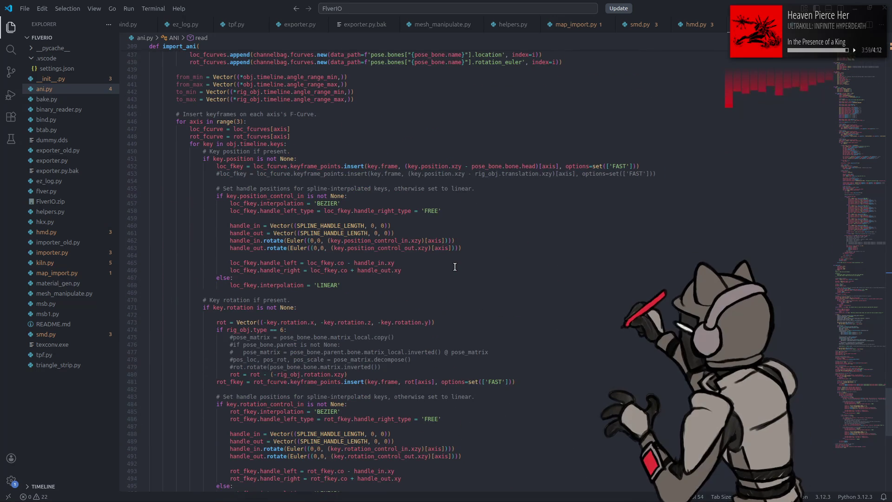
scroll(455, 267, "down", 3)
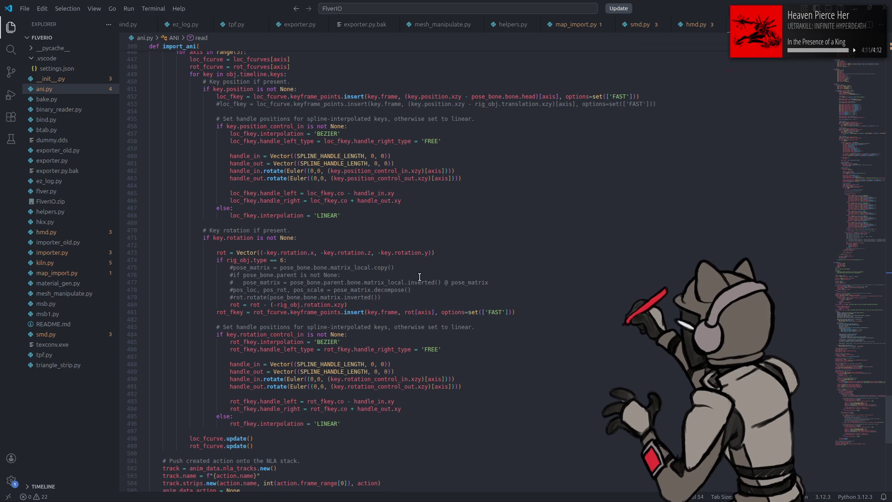
left_click(274, 490)
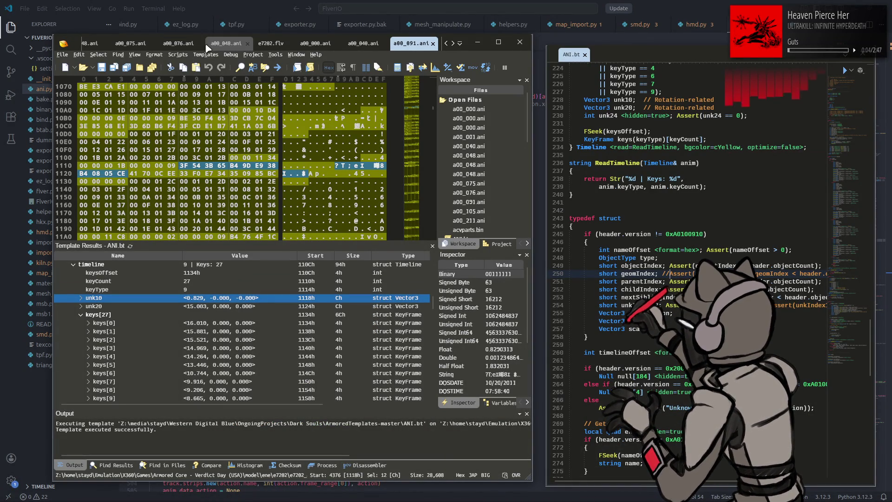
Inspect the bones[9] and bones[10] entries in the e0110.flv template results.
scroll(270, 44, "up", 5)
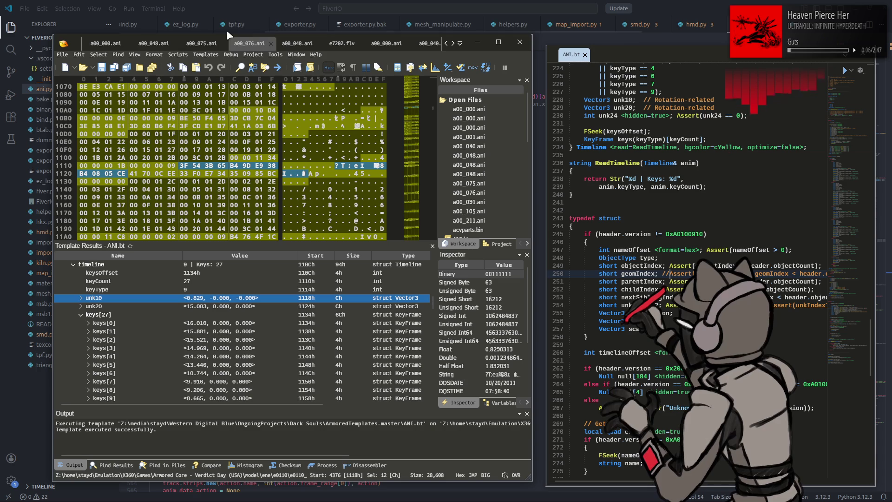
left_click(144, 47)
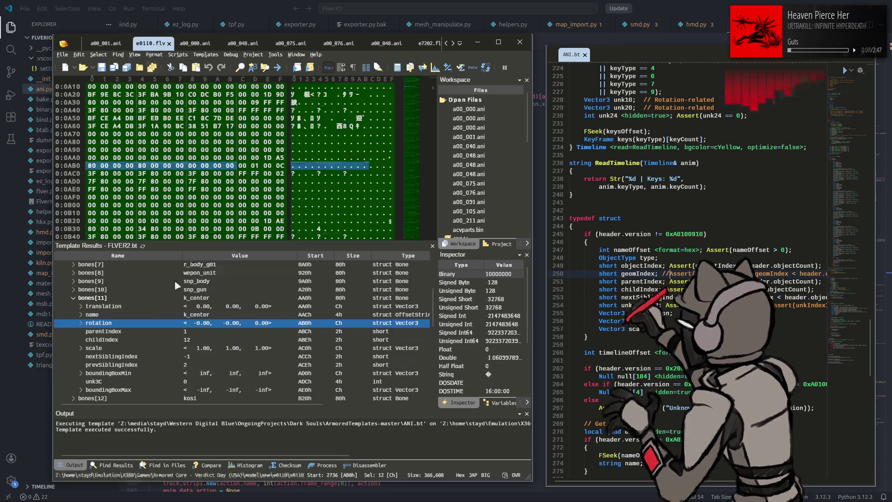
left_click(112, 290)
left_click(74, 290)
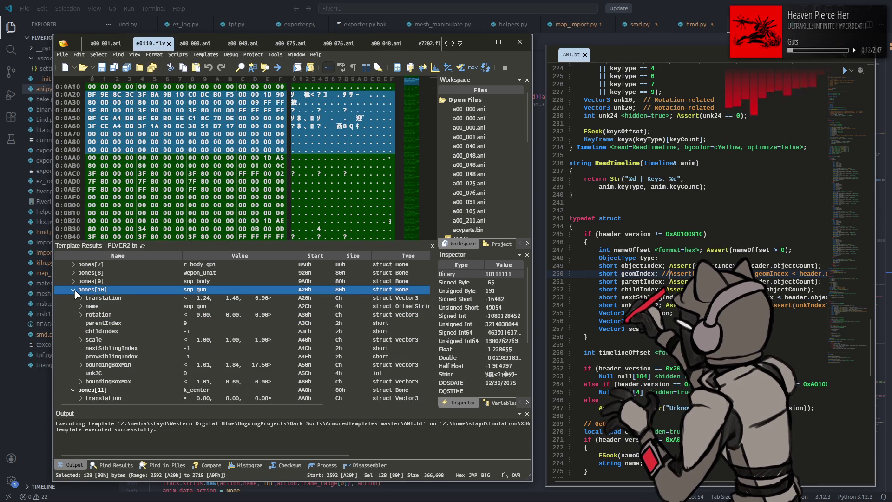
left_click(74, 289)
key("Up")
key("Right")
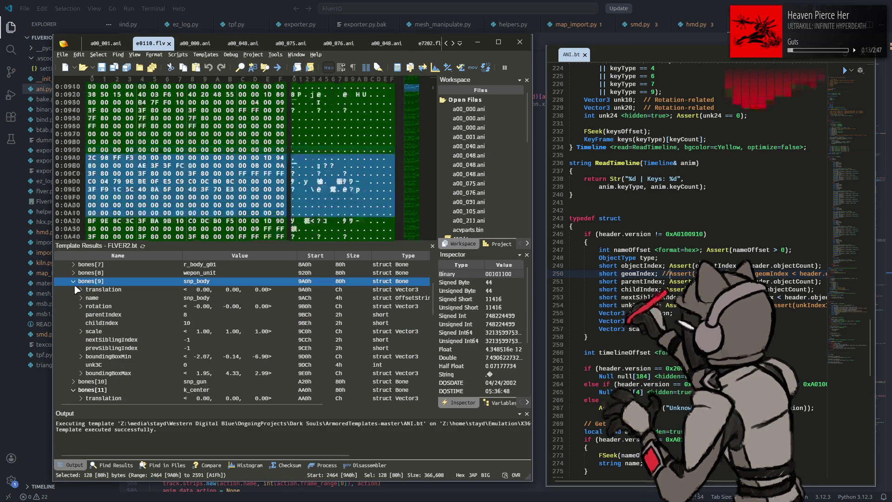
key("Left")
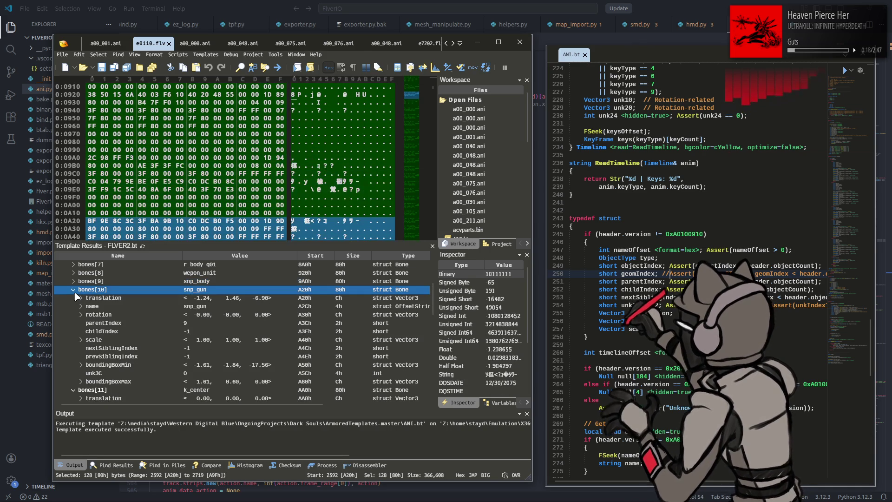
Switch to a00_000.ani and scroll the template tree up to objects[10] snp_gun.
left_click(194, 43)
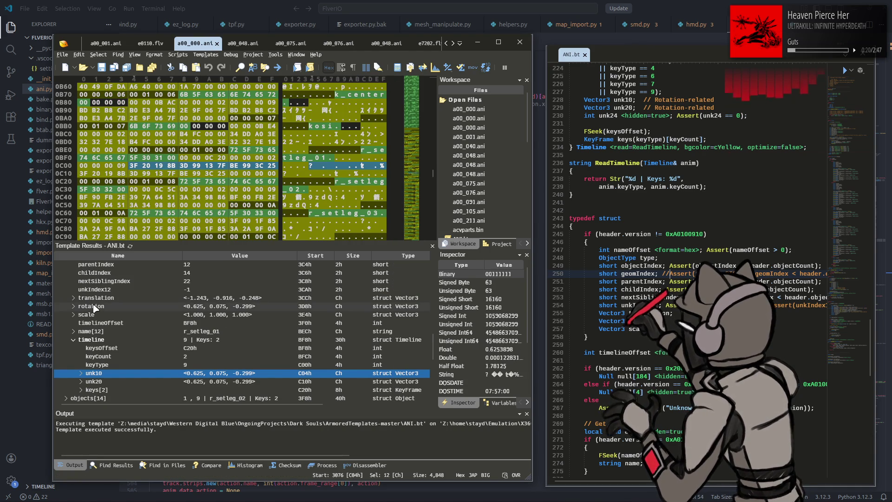
scroll(95, 307, "up", 4)
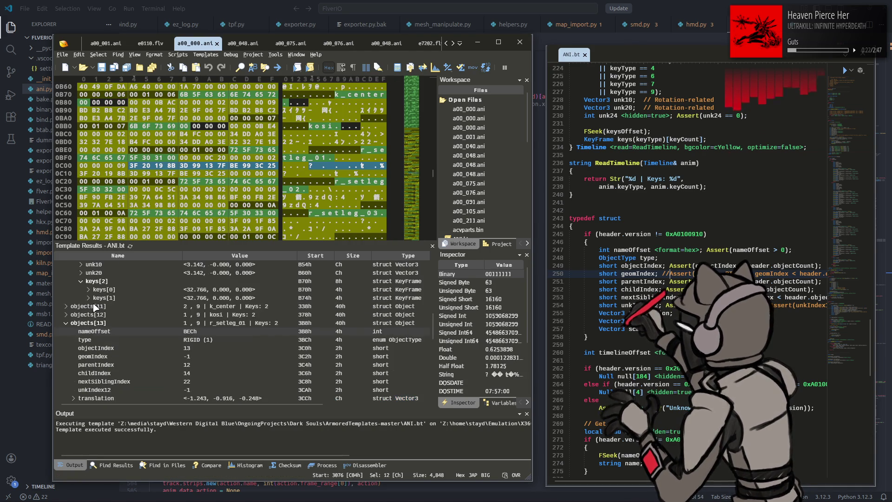
scroll(107, 331, "up", 3)
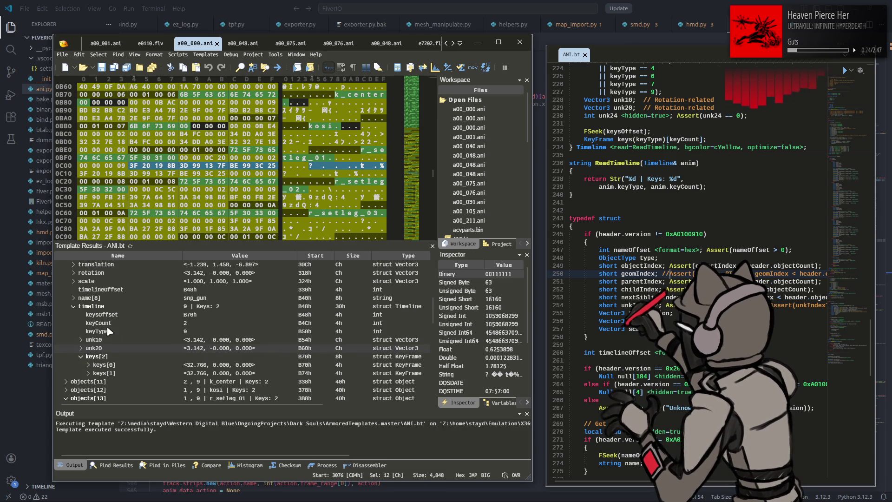
scroll(108, 331, "up", 1)
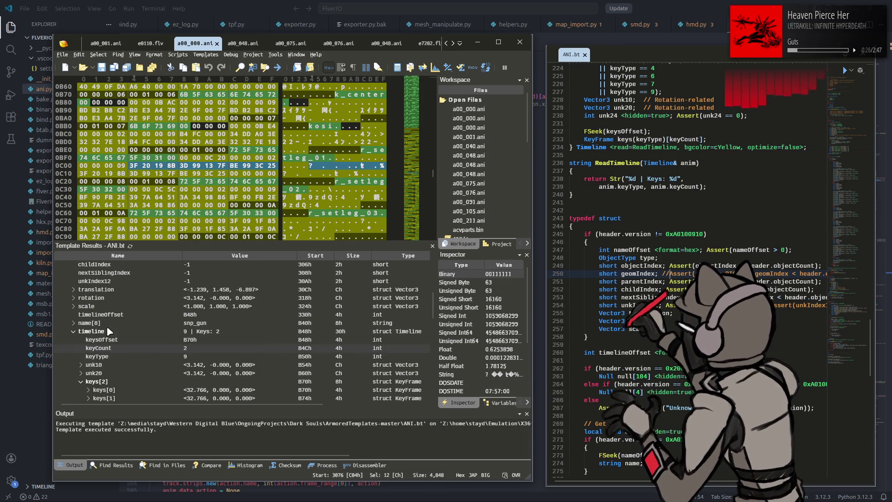
scroll(108, 331, "up", 2)
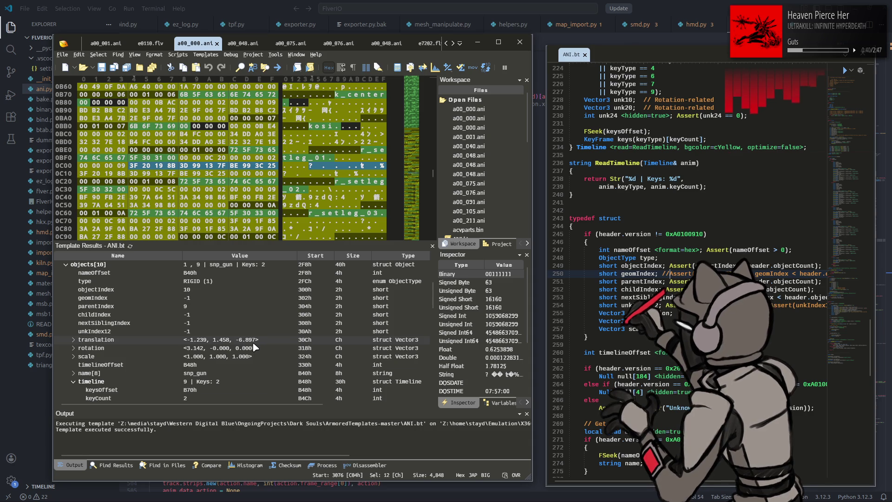
key("super")
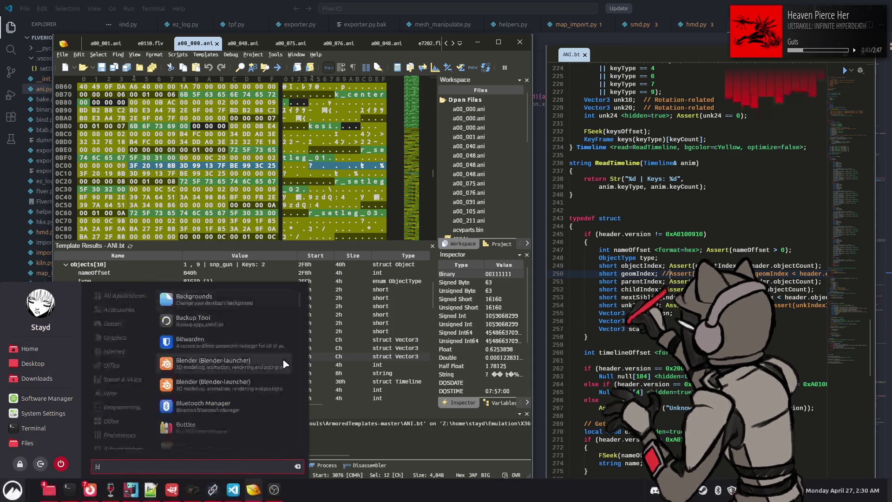
Launch Blender with the ANI test e0110 scene and drag an .ani file onto the mech.
key("Escape")
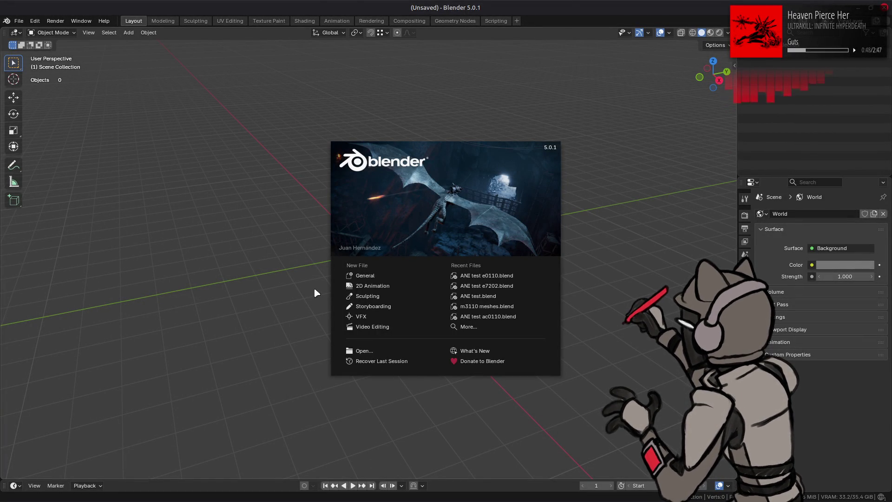
left_click(486, 276)
key("alt+Tab")
key("Tab")
key("Tab")
key("Tab")
scroll(422, 277, "up", 3)
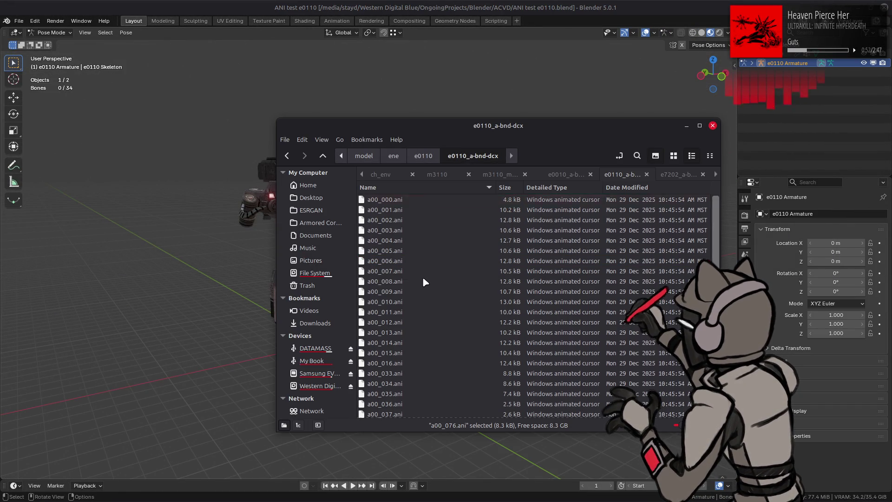
mouse_move(398, 284)
left_mouse_down()
mouse_move(139, 265)
mouse_move(201, 275)
left_mouse_up()
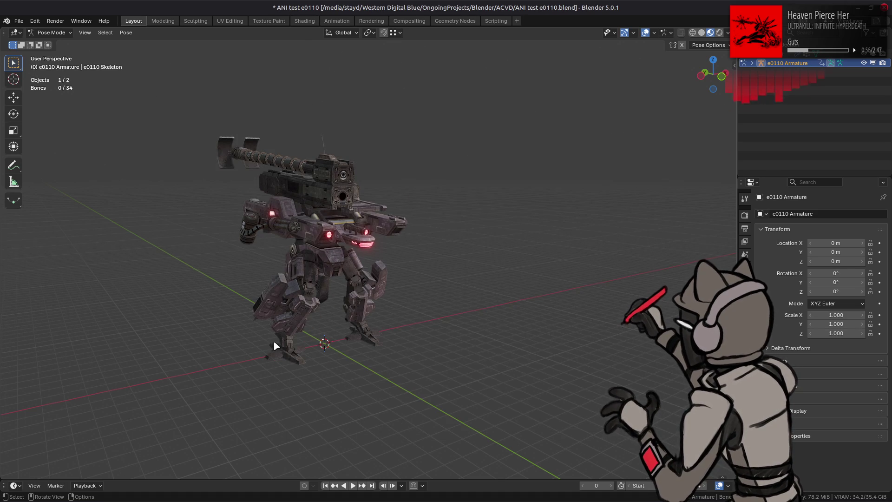
Play the animation to frame 209 while orbiting around the mech, then stop.
middle_click_drag(271, 340, 343, 352)
mouse_move(368, 443)
middle_mouse_down()
mouse_move(382, 392)
mouse_move(261, 394)
middle_mouse_up()
key("space")
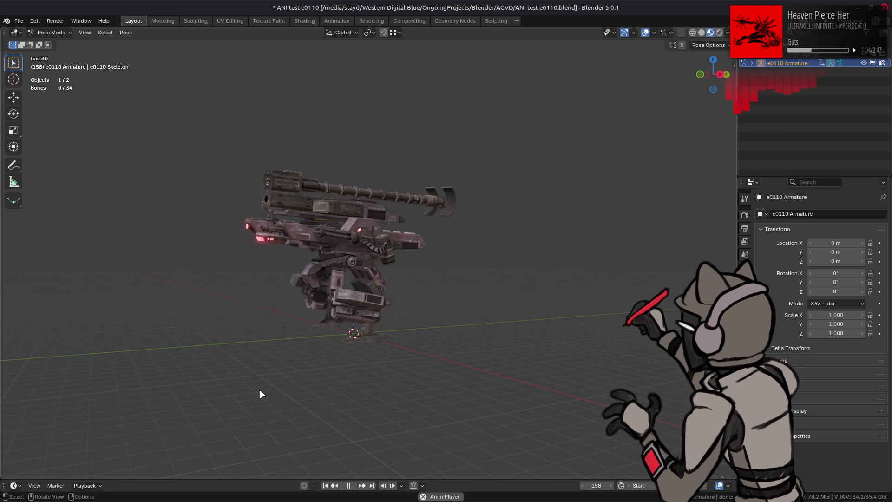
middle_click_drag(269, 389, 434, 412)
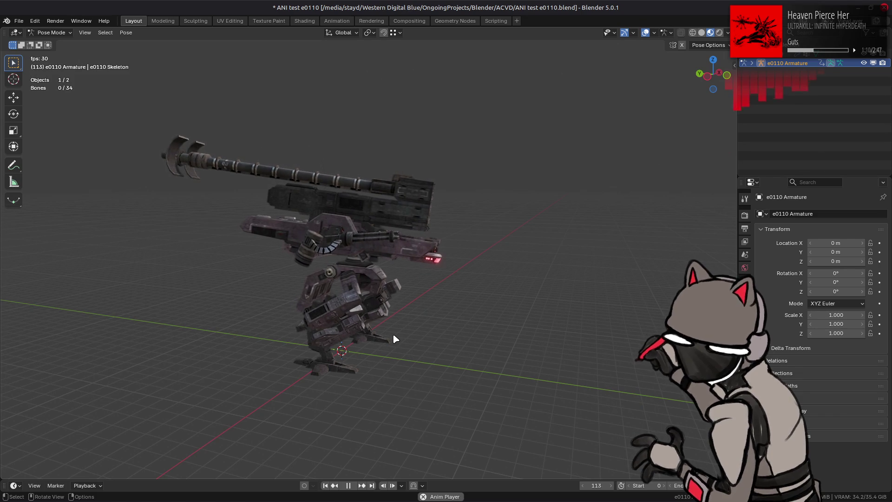
middle_click_drag(393, 338, 361, 328)
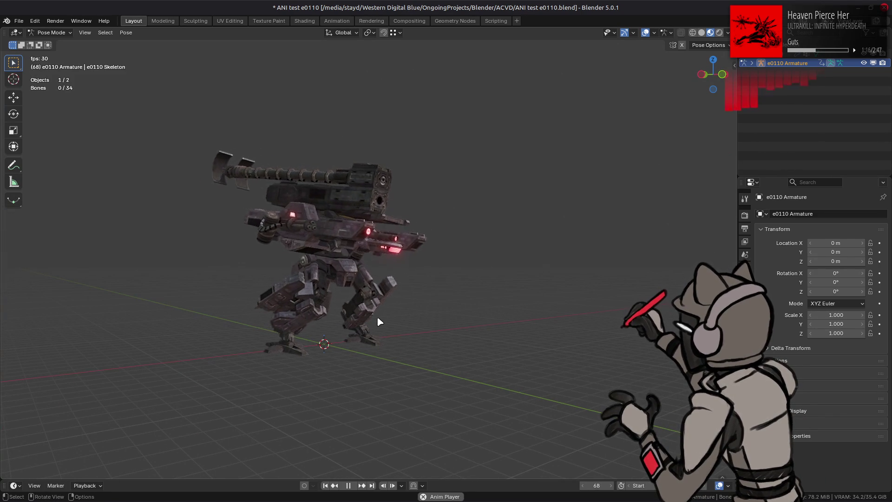
mouse_move(488, 324)
middle_mouse_down()
mouse_move(390, 327)
mouse_move(445, 324)
mouse_move(419, 356)
mouse_move(462, 355)
middle_mouse_up()
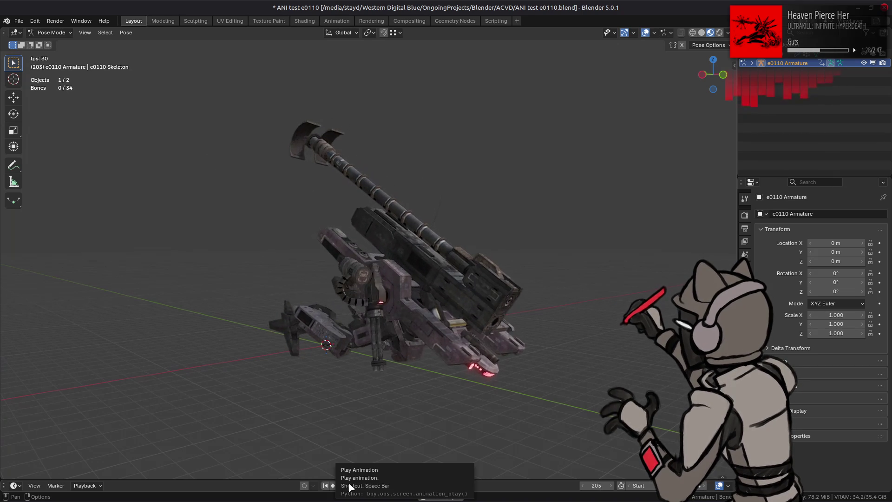
left_click(351, 486)
left_click(19, 21)
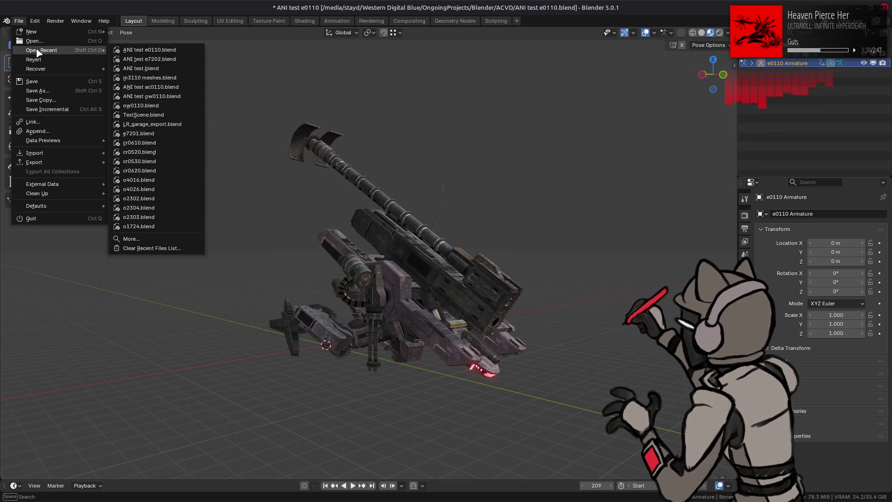
Reload the ANI test e0110 scene, discarding unsaved changes.
mouse_move(47, 50)
left_click(181, 50)
left_click(411, 275)
Import a00_001.ani from the file manager onto the mech.
key("alt+Tab")
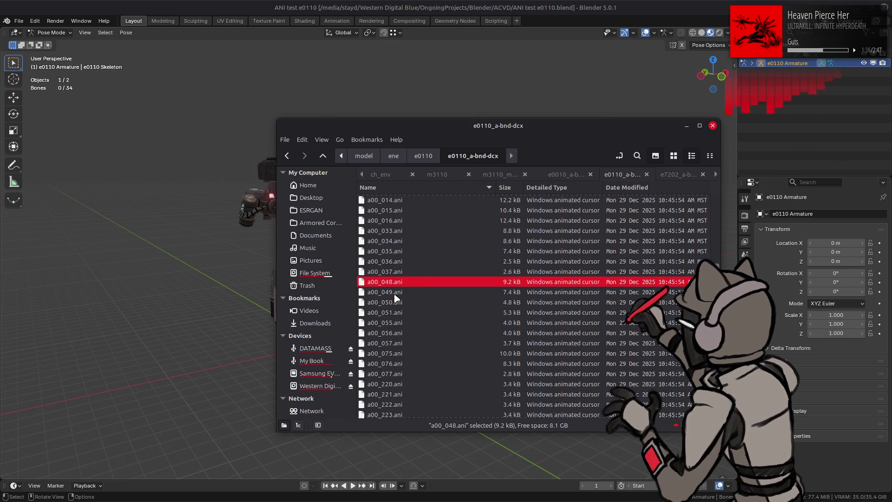
left_click(415, 353)
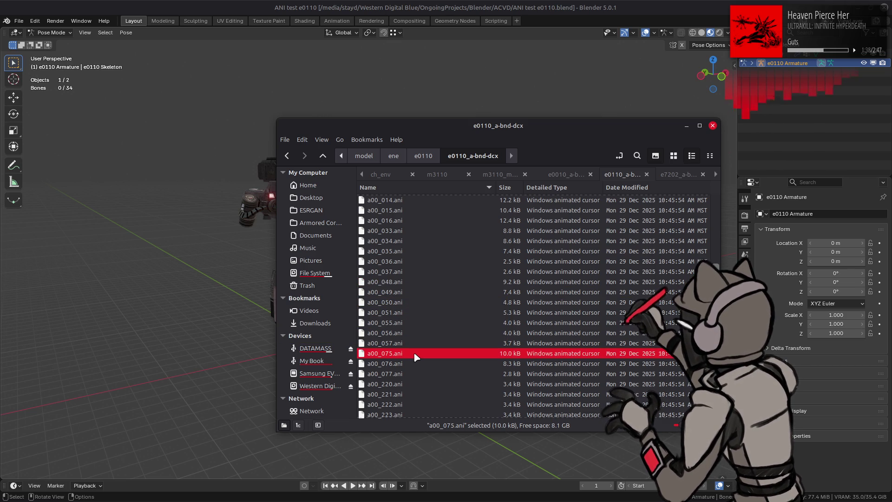
left_click(398, 282)
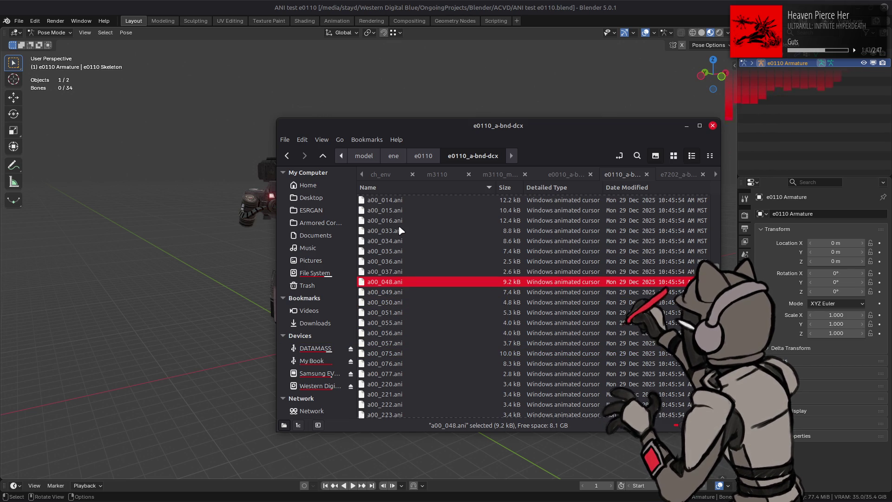
scroll(400, 230, "up", 2)
scroll(397, 227, "up", 3)
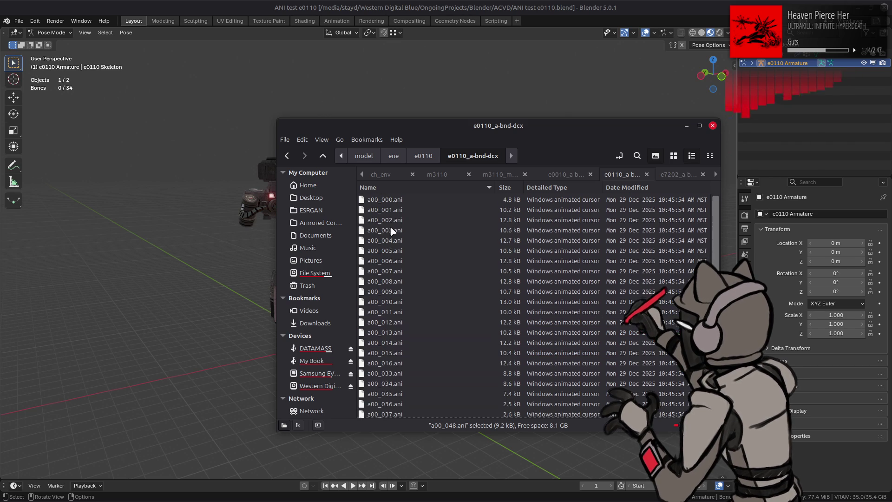
left_click_drag(393, 213, 203, 228)
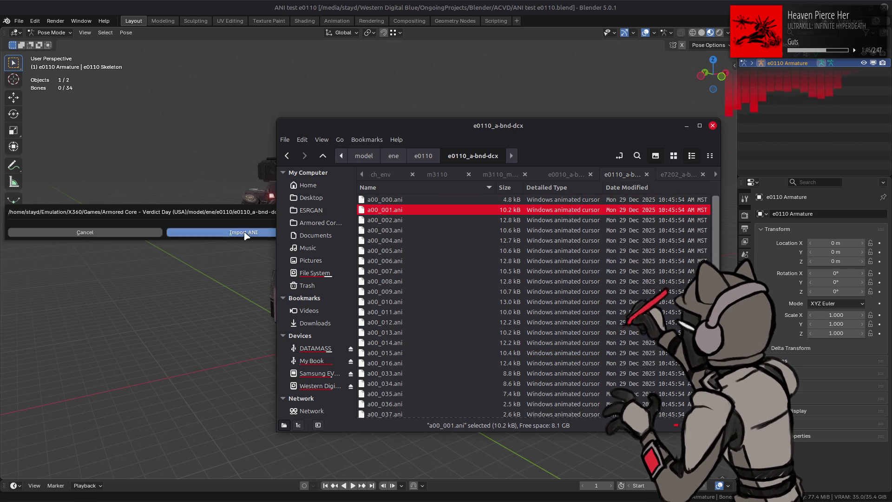
left_click(246, 235)
Play a00_001 on the mech, orbiting to a front view, then stop at frame 8.
left_click(352, 485)
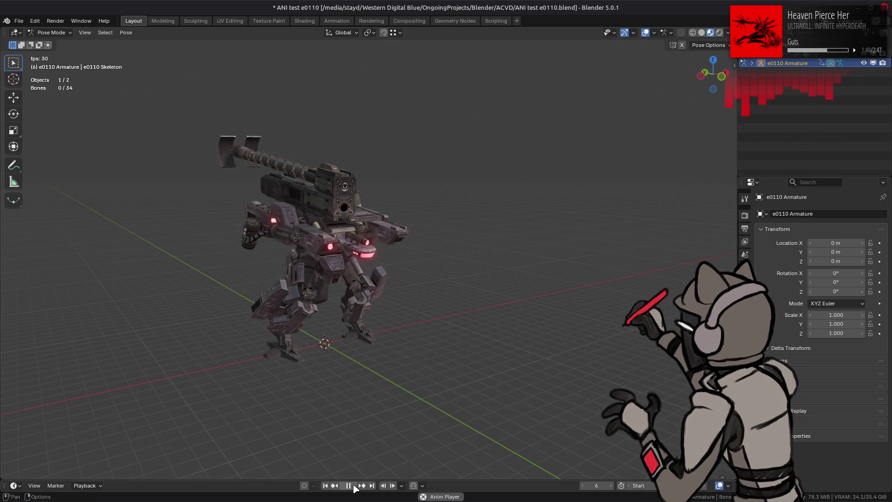
mouse_move(363, 471)
middle_mouse_down()
mouse_move(266, 394)
mouse_move(251, 398)
middle_mouse_up()
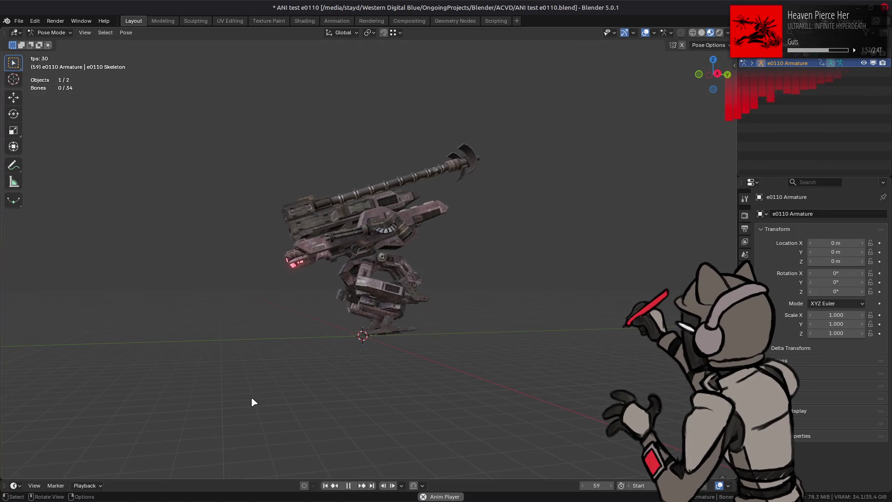
mouse_move(277, 408)
middle_mouse_down()
mouse_move(356, 411)
mouse_move(372, 432)
mouse_move(447, 434)
mouse_move(373, 439)
middle_mouse_up()
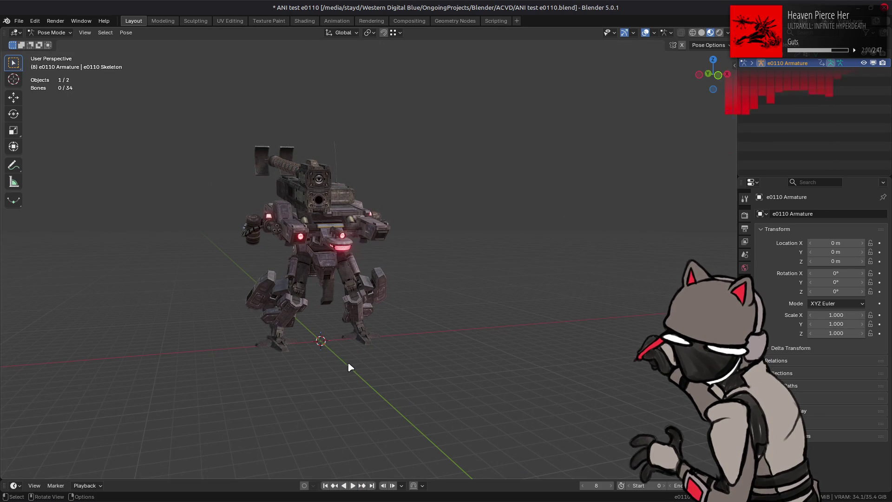
left_click(17, 22)
Revert the scene to its saved state and import a00_002.ani onto the mech.
left_click(48, 61)
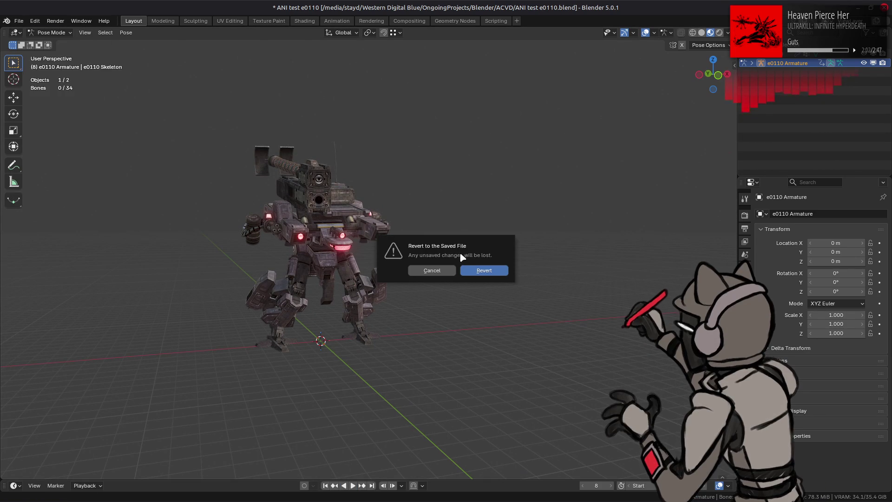
left_click(472, 273)
key("alt+Tab")
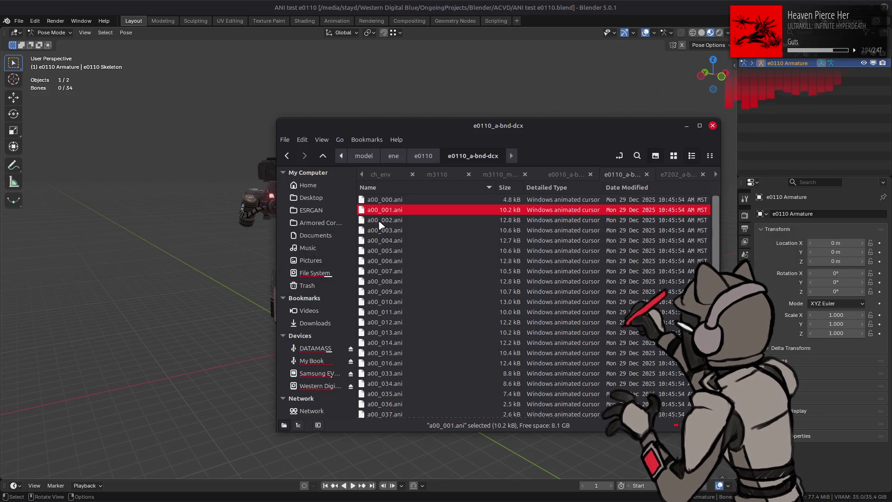
left_click_drag(390, 225, 222, 237)
left_click(221, 237)
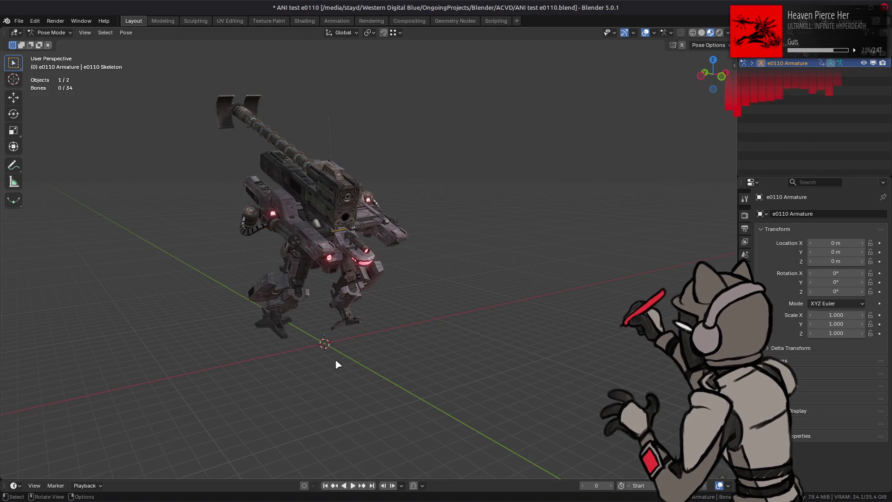
Watch the a00_002 animation play from front, side and perspective angles.
middle_click_drag(364, 456, 349, 395)
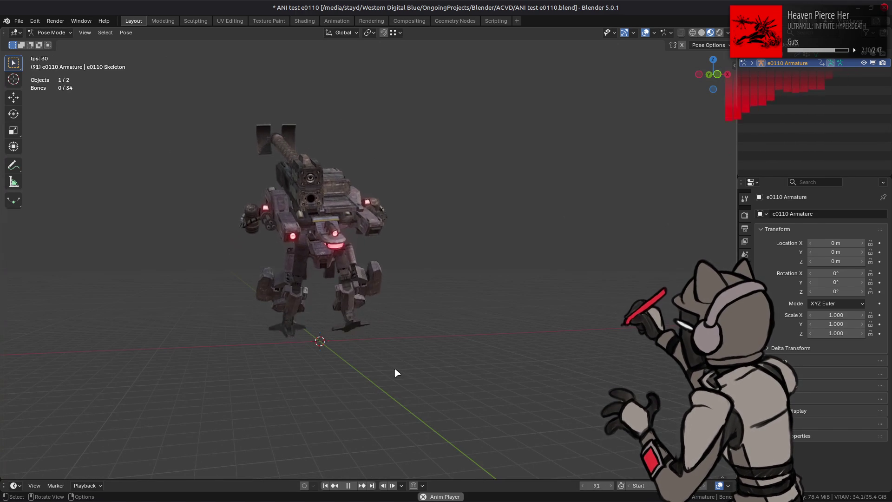
mouse_move(390, 369)
middle_mouse_down()
mouse_move(269, 369)
mouse_move(267, 349)
middle_mouse_up()
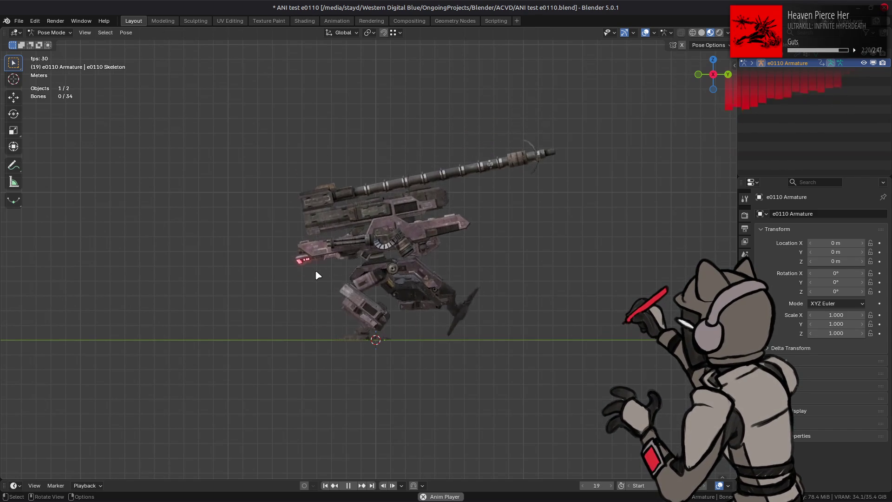
mouse_move(299, 284)
middle_mouse_down()
mouse_move(427, 301)
mouse_move(302, 291)
middle_mouse_up()
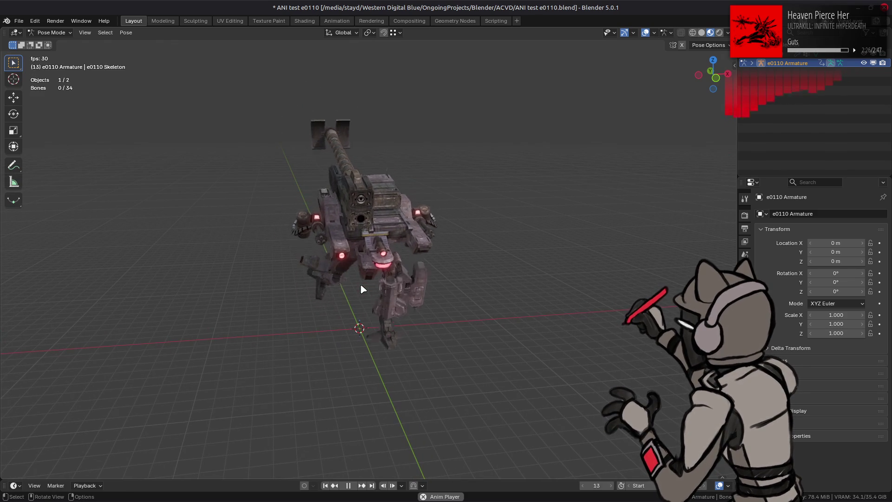
left_click(20, 22)
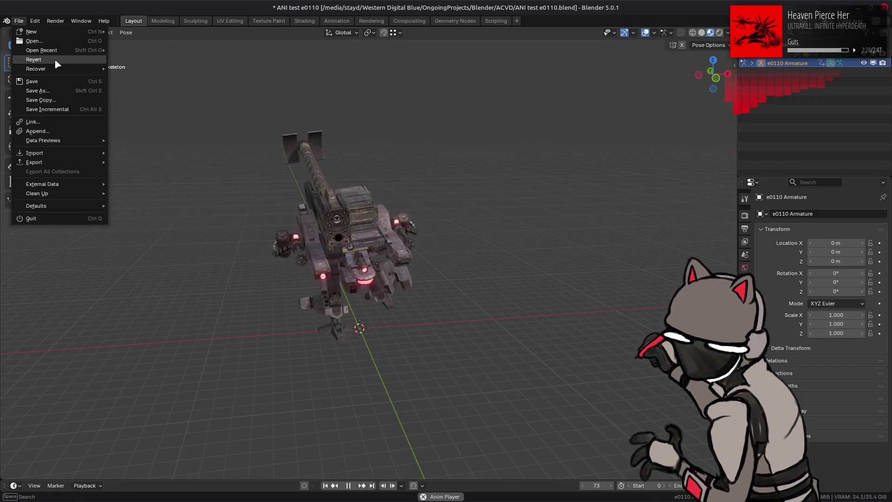
Revert the scene and import a00_076.ani onto the e0110 armature.
left_click(47, 59)
left_click(479, 274)
key("alt+Tab")
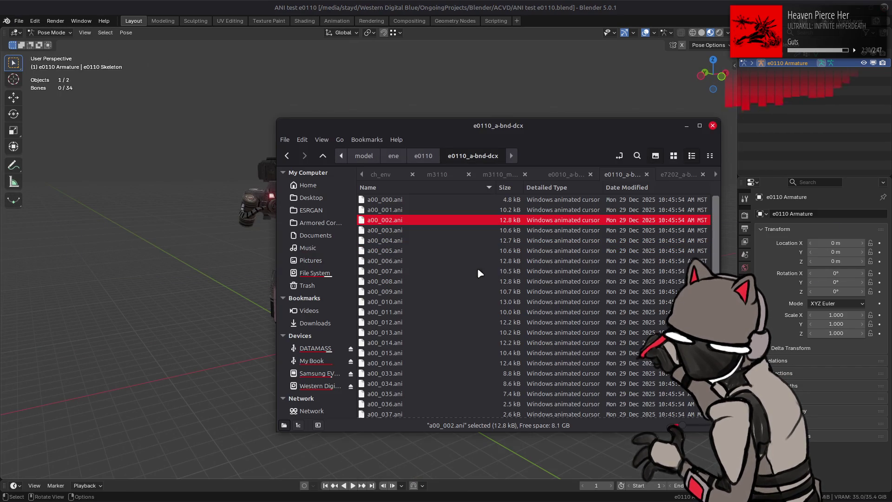
scroll(406, 308, "down", 3)
scroll(403, 310, "down", 1)
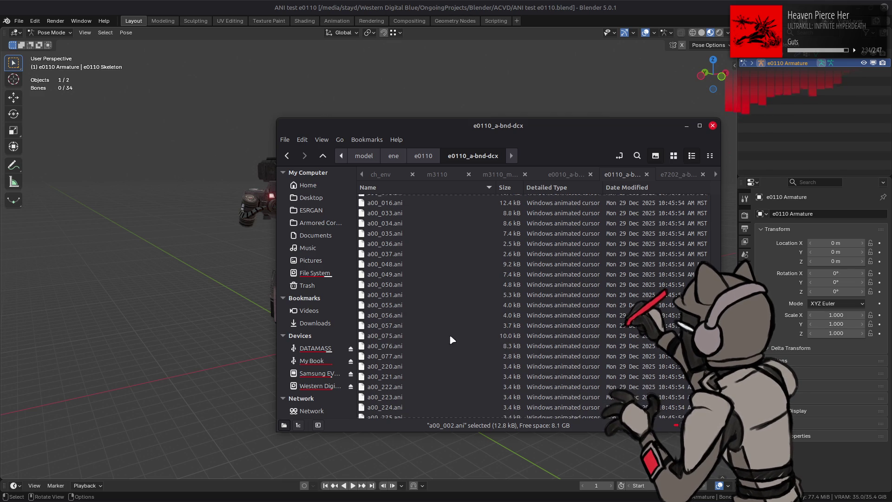
scroll(452, 336, "down", 2)
left_click_drag(385, 321, 164, 308)
left_click(185, 310)
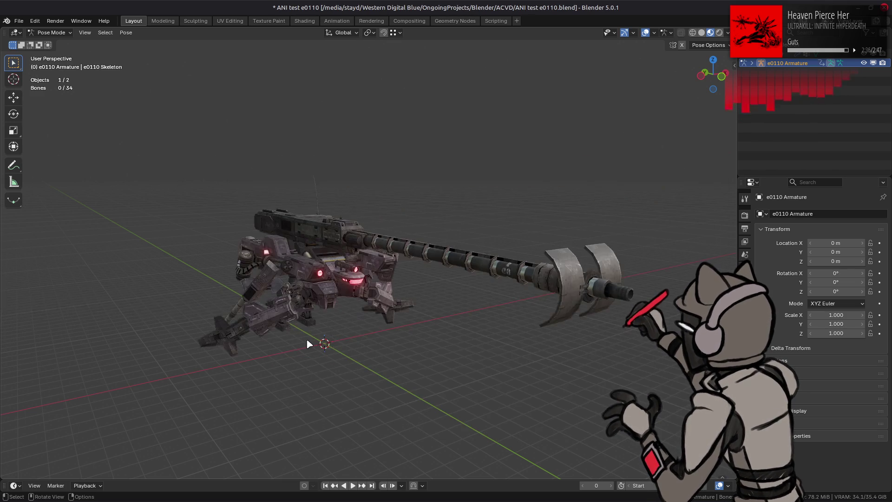
Orbit around the mech while the a00_076 animation plays.
scroll(309, 340, "up", 3)
mouse_move(309, 339)
middle_mouse_down()
mouse_move(430, 257)
mouse_move(303, 274)
mouse_move(385, 275)
mouse_move(406, 261)
mouse_move(336, 308)
mouse_move(361, 312)
middle_mouse_up()
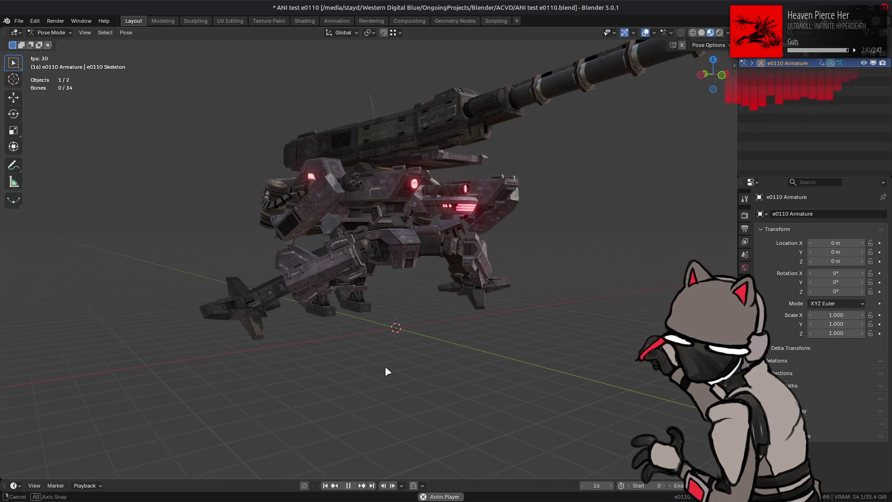
scroll(380, 366, "down", 3)
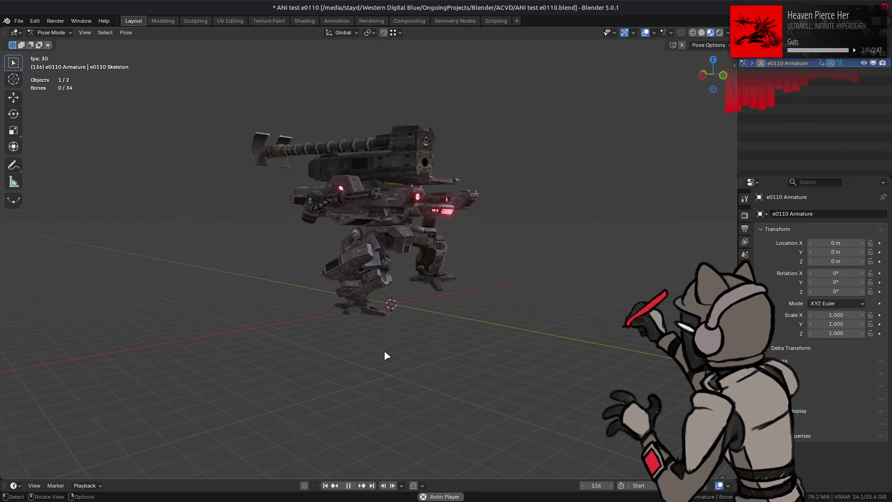
middle_click_drag(384, 164, 366, 168)
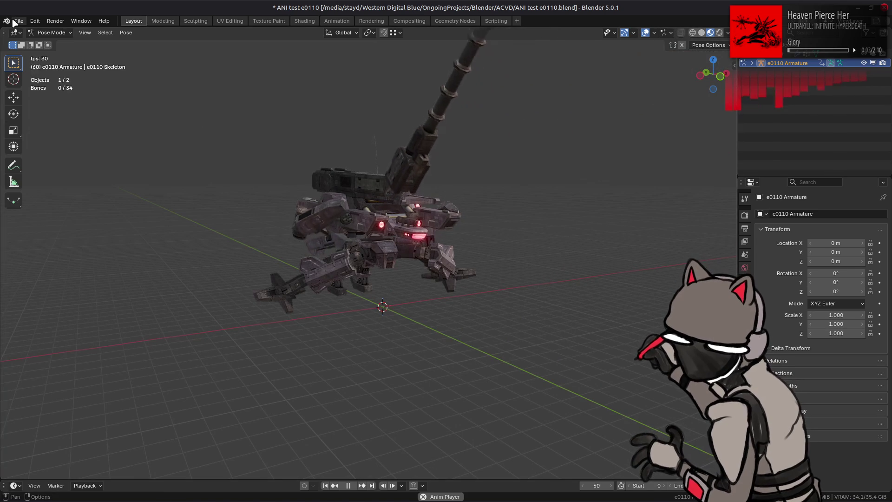
left_click(15, 21)
Start a new General scene without saving and try importing an .ani into it.
mouse_move(33, 34)
left_click(134, 34)
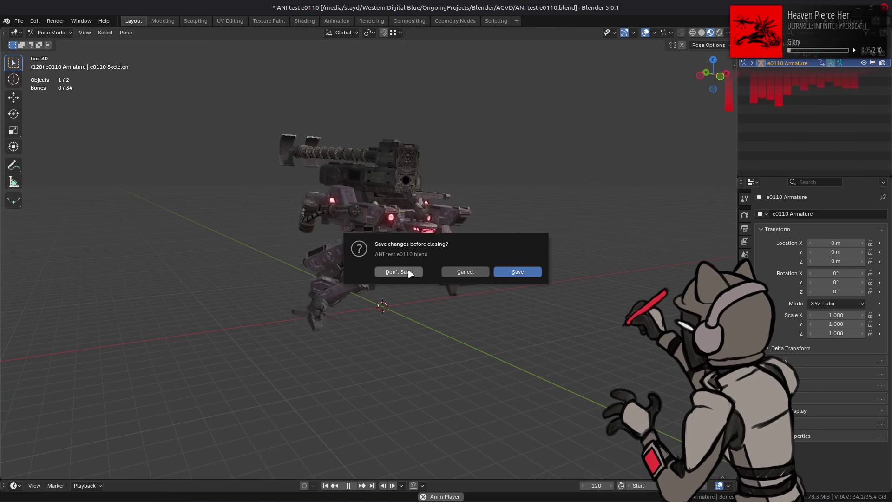
left_click(409, 273)
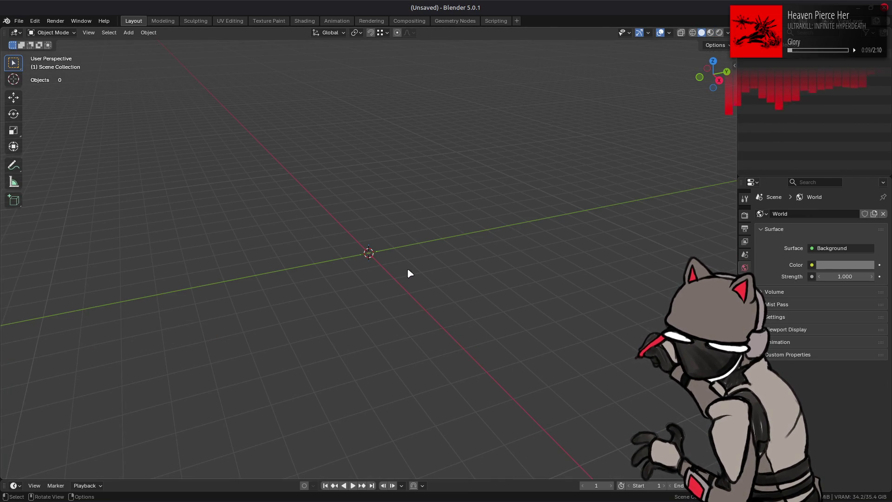
key("alt+Tab")
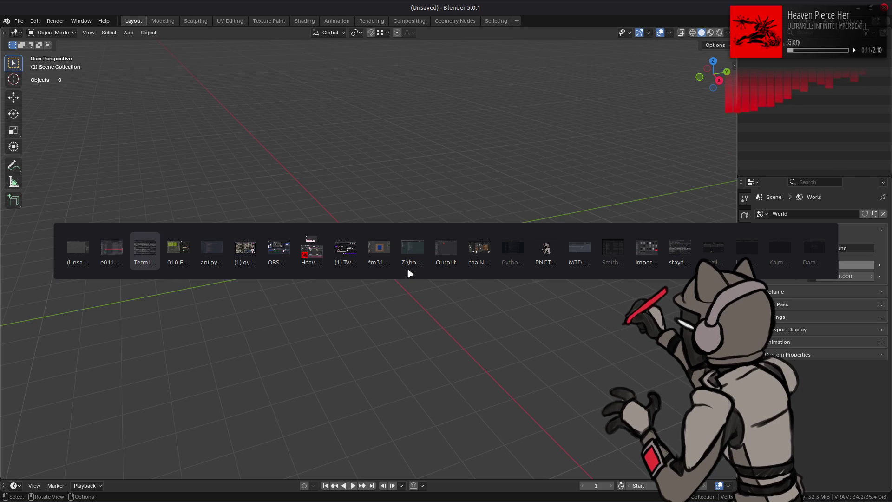
key("alt+shift+Tab")
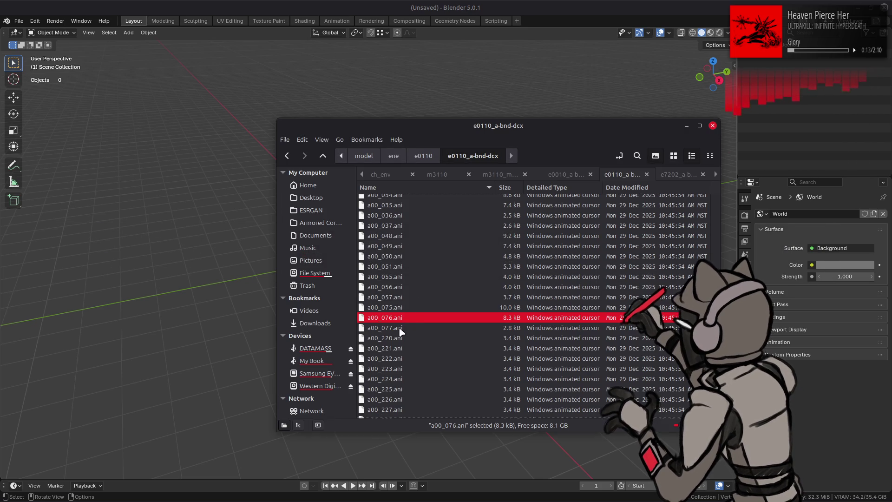
left_click_drag(197, 311, 198, 312)
left_click(204, 312)
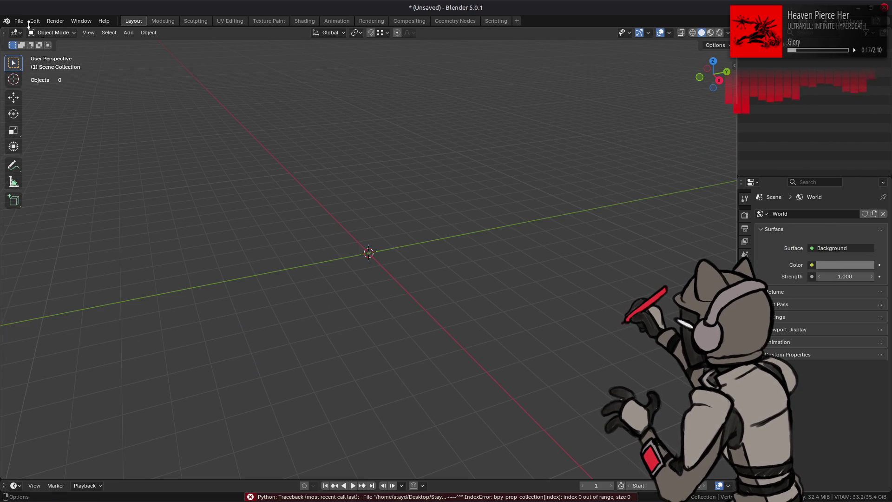
Reopen ANI test e0110.blend from Open Recent, discarding the empty scene.
left_click(19, 22)
mouse_move(42, 51)
left_click(153, 52)
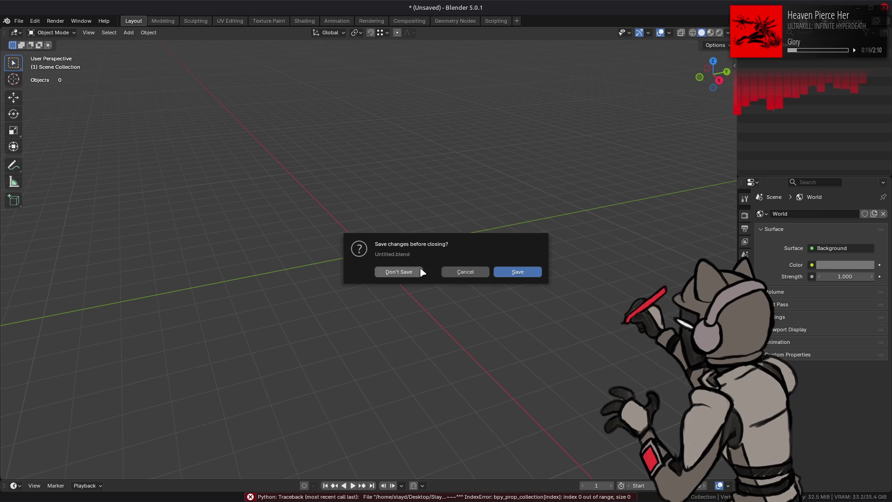
left_click(418, 271)
Import a00_077.ani onto the mech and view it playing from the front.
key("alt+Tab")
left_click_drag(148, 311, 148, 312)
left_click(219, 318)
mouse_move(360, 412)
middle_mouse_down()
mouse_move(353, 395)
mouse_move(357, 421)
middle_mouse_up()
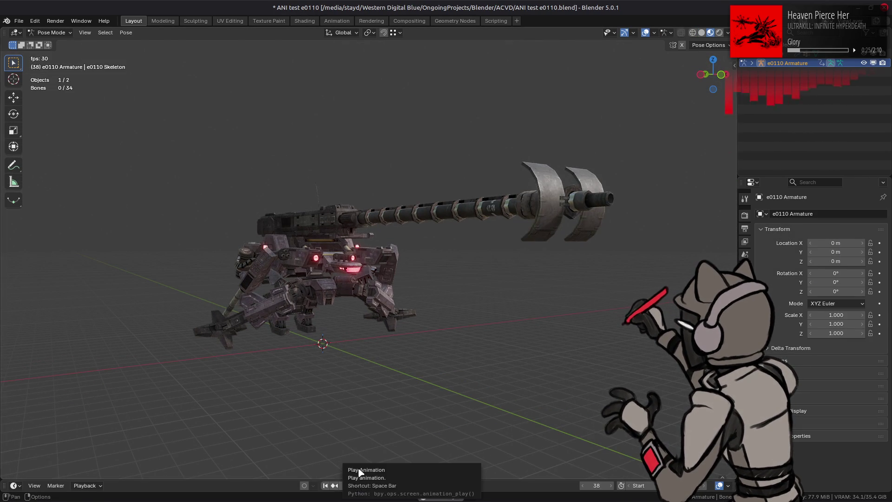
mouse_move(361, 400)
middle_mouse_down()
mouse_move(370, 370)
mouse_move(260, 325)
middle_mouse_up()
left_click(18, 21)
Reopen ANI test e0110.blend, discarding the imported animation.
mouse_move(51, 52)
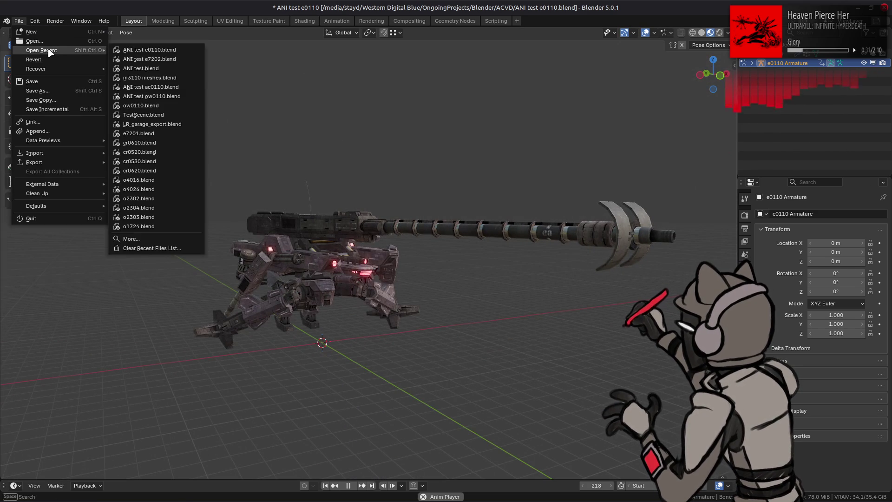
left_click(142, 50)
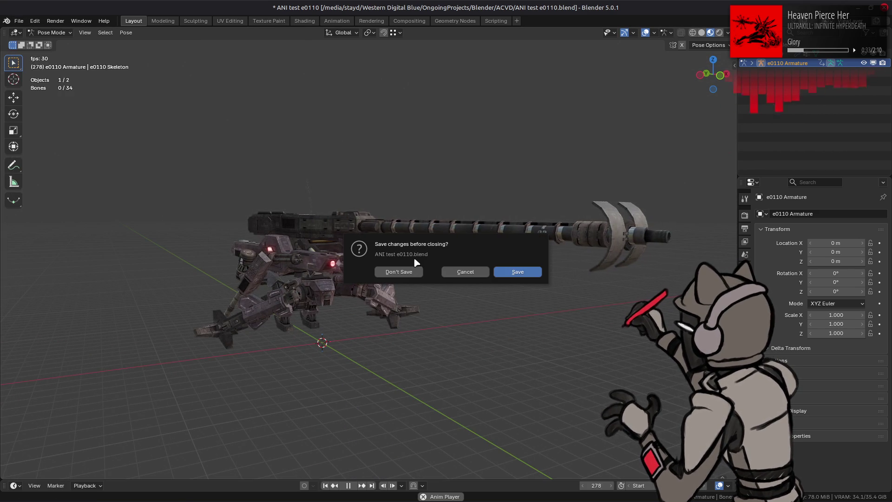
left_click(406, 273)
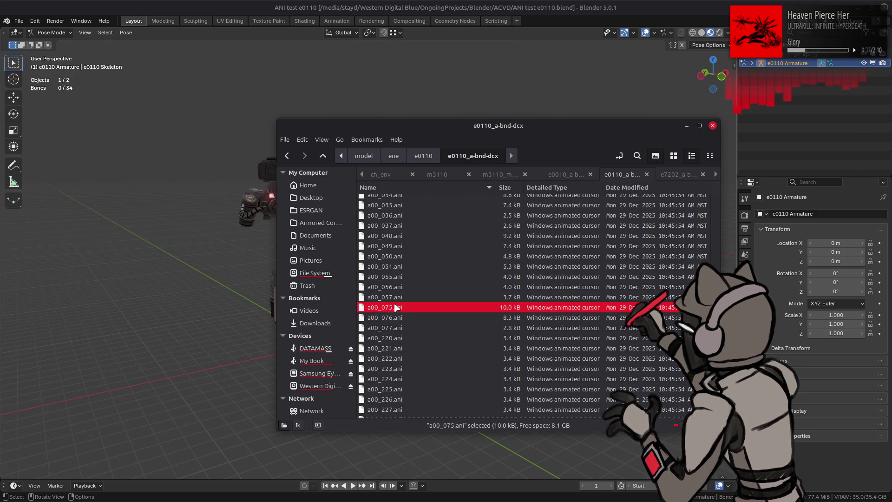
Import a00_077.ani onto the mech and play it in a loop.
left_click_drag(391, 299, 208, 291)
left_click(261, 299)
mouse_move(260, 299)
middle_mouse_down()
mouse_move(339, 358)
mouse_move(354, 440)
mouse_move(375, 407)
mouse_move(397, 411)
middle_mouse_up()
key("space")
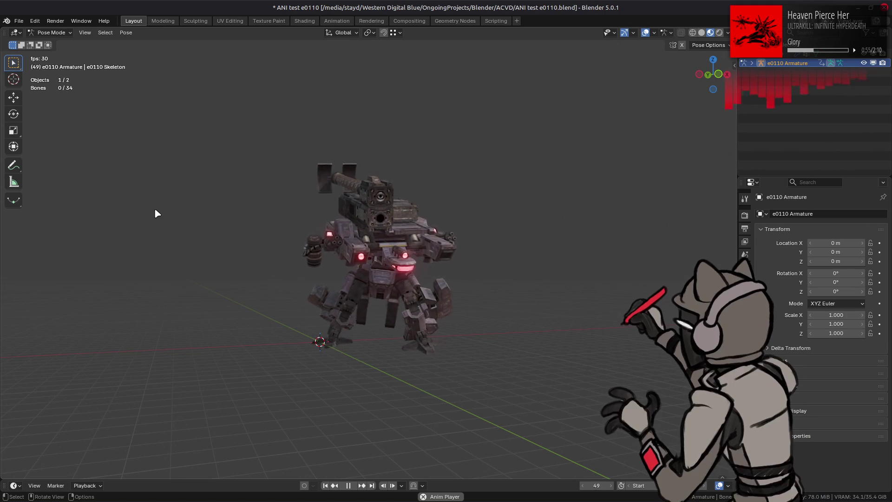
left_click(20, 23)
Reopen ANI test e0110.blend without saving the current changes.
mouse_move(93, 50)
mouse_move(144, 55)
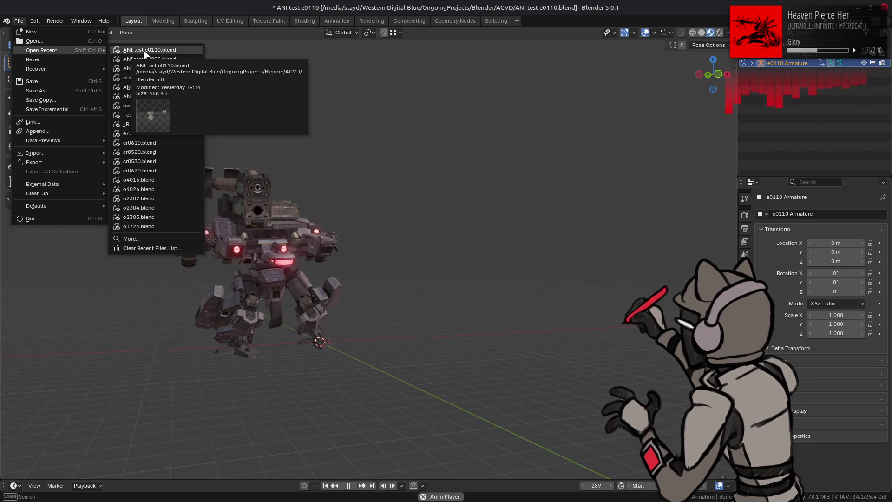
left_click(145, 51)
left_click(399, 272)
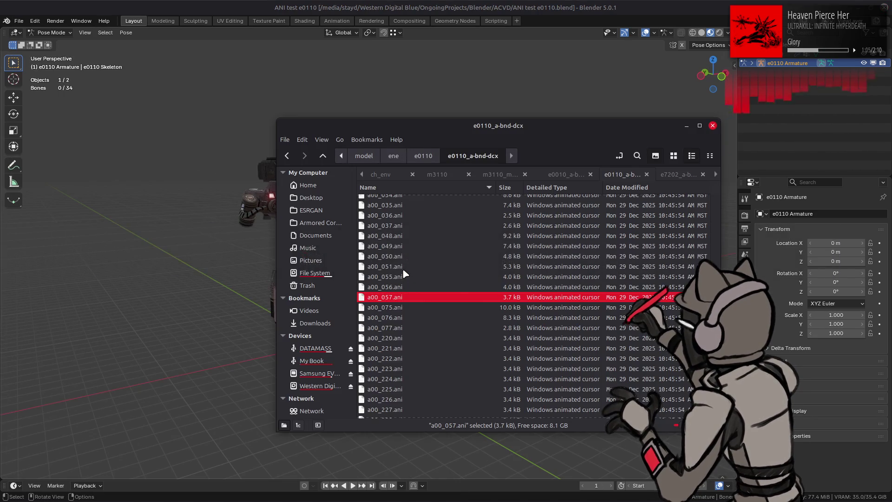
Import a00_056.ani and play it, viewing the mech from a low front angle.
left_click(372, 286)
left_click(170, 278)
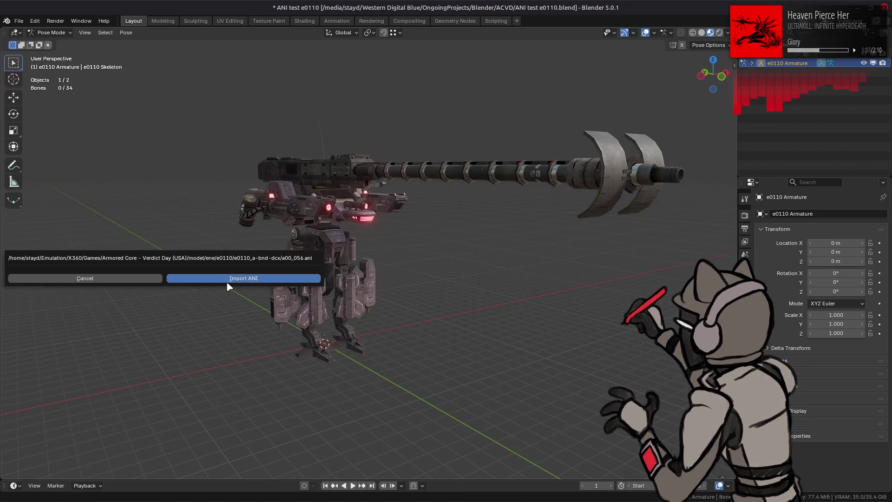
left_click(353, 485)
mouse_move(350, 464)
middle_mouse_down()
mouse_move(341, 376)
mouse_move(376, 374)
middle_mouse_up()
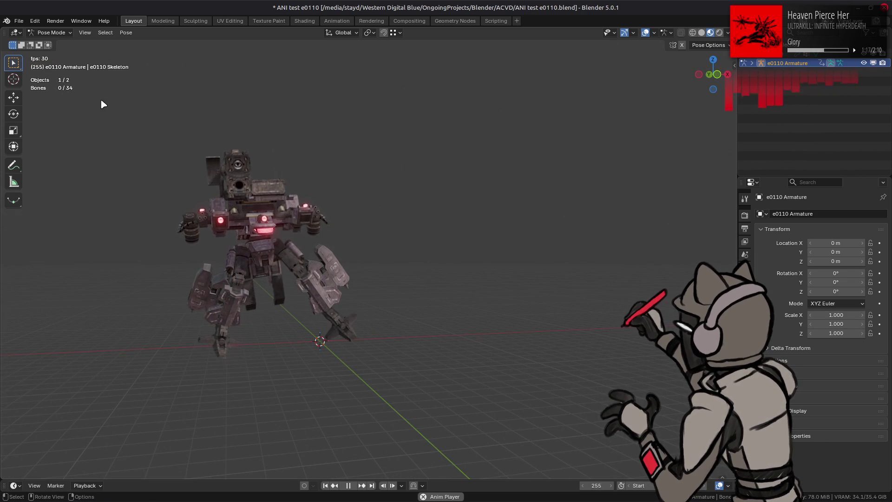
left_click(18, 21)
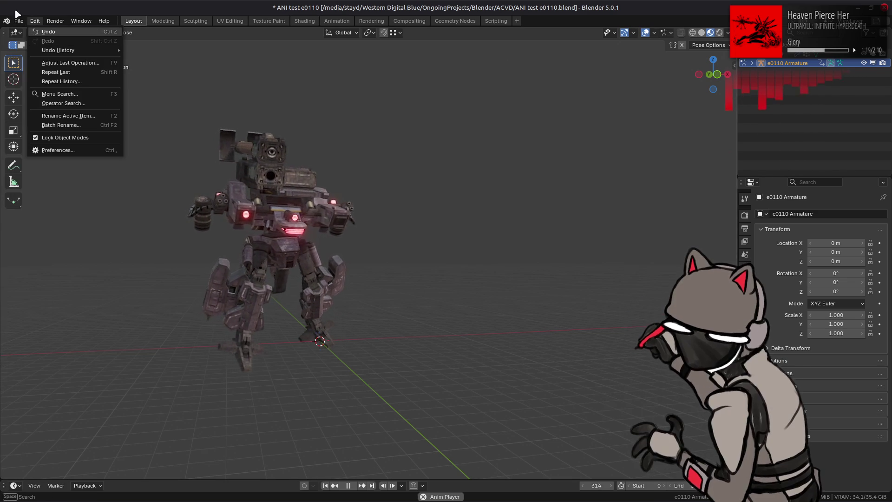
Revert ANI test e0110.blend to its saved state.
left_click(19, 20)
left_click(37, 61)
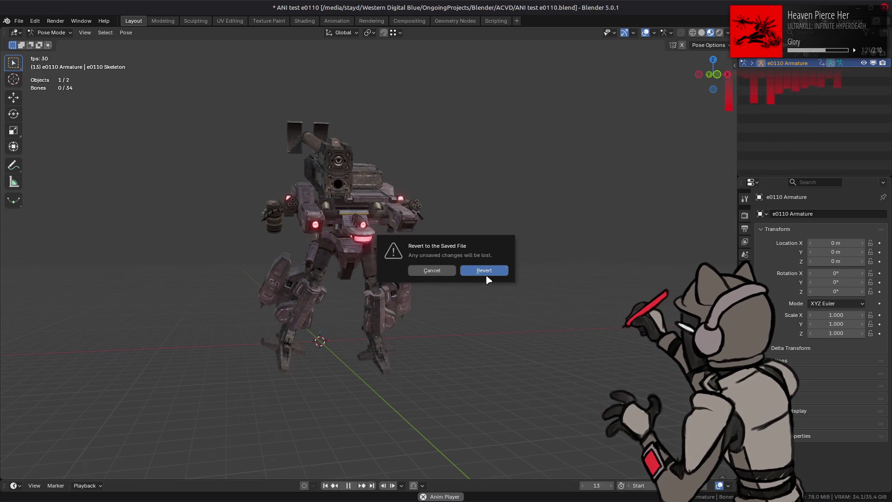
left_click(484, 270)
Import a00_056.ani again and play it from a more frontal view.
key("alt+Tab")
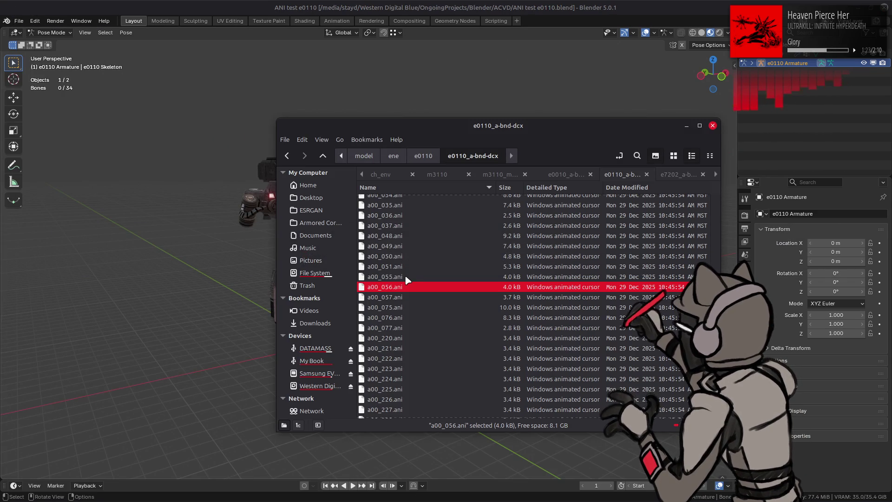
left_click_drag(397, 272, 216, 277)
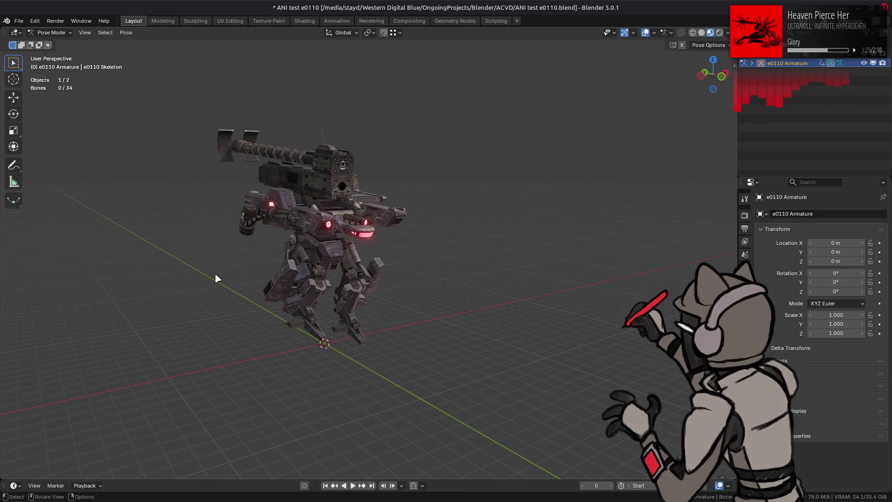
left_click(352, 485)
middle_click_drag(357, 414, 341, 395)
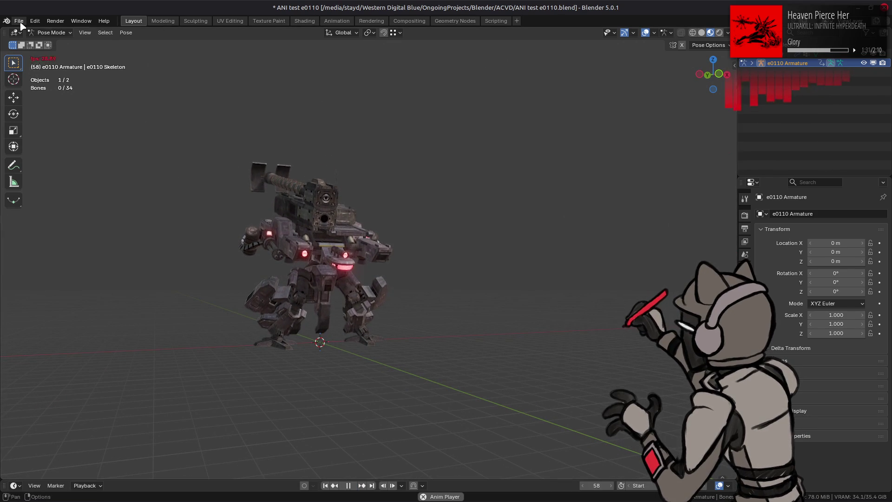
Reopen ANI test e0110.blend from the recent files list.
left_click(18, 21)
mouse_move(84, 50)
left_click(157, 51)
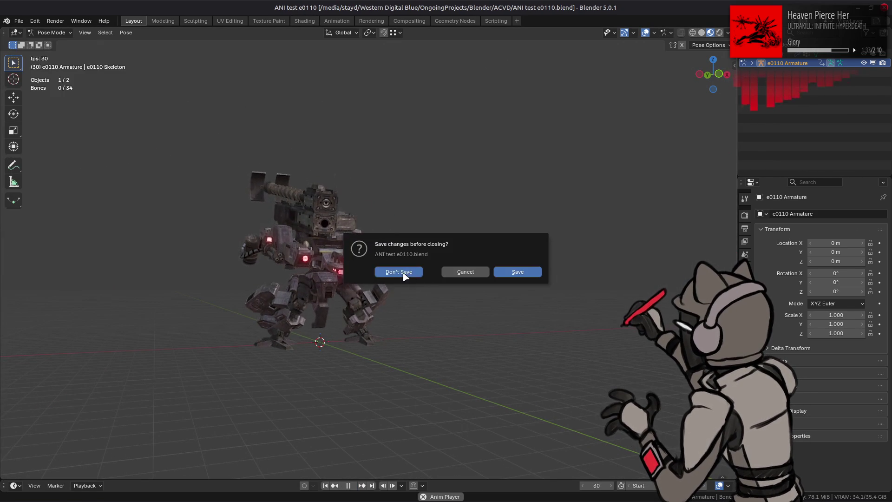
Discard changes, import a00_050.ani and orbit around the animating mech.
left_click(398, 272)
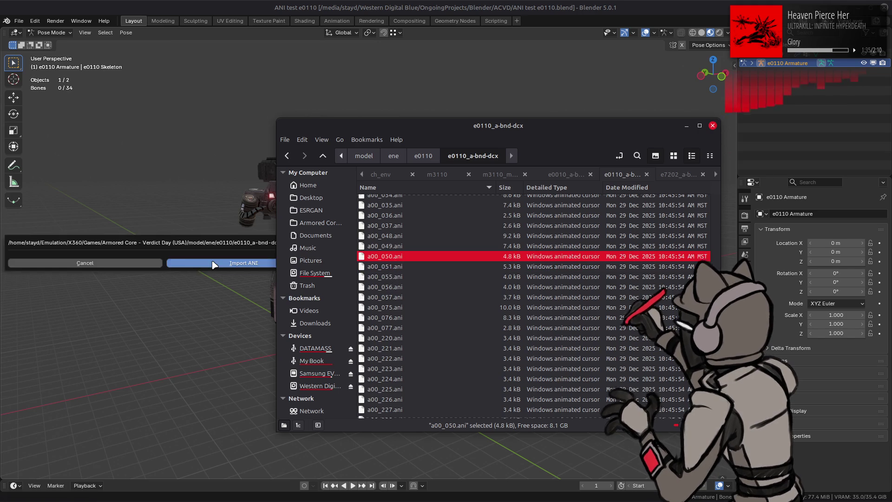
left_click(213, 263)
mouse_move(372, 404)
middle_mouse_down()
mouse_move(370, 384)
mouse_move(422, 402)
mouse_move(382, 373)
mouse_move(381, 392)
mouse_move(388, 350)
middle_mouse_up()
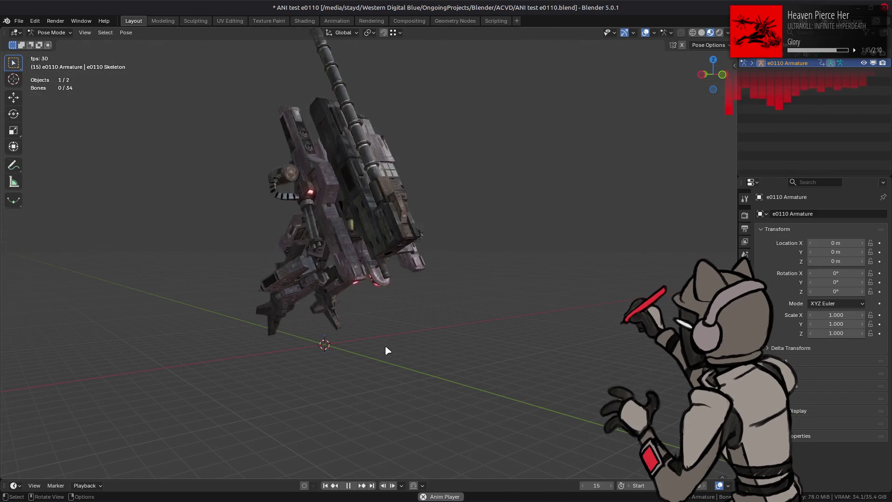
Reload ANI test e0110.blend from Open Recent without saving.
left_click(18, 21)
mouse_move(44, 53)
left_click(139, 52)
left_click(405, 272)
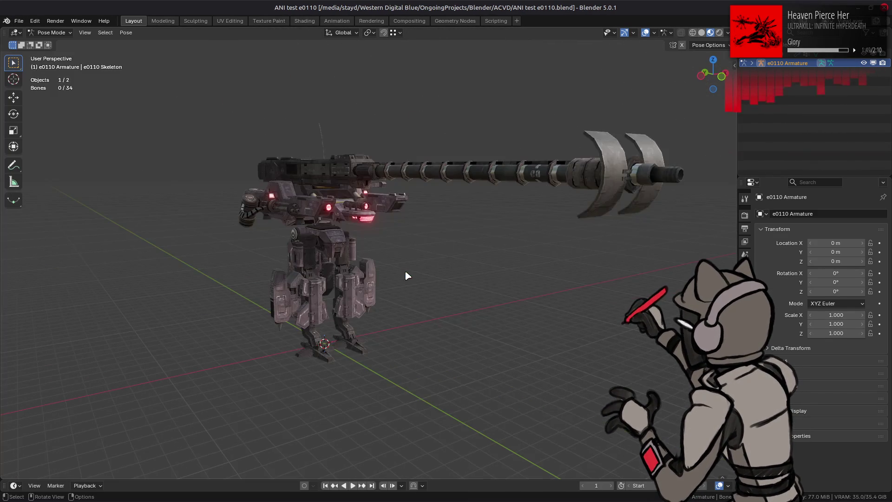
Import another .ani, watch it from a low angle, then quit Blender without saving.
left_click_drag(181, 254, 182, 254)
left_click(239, 255)
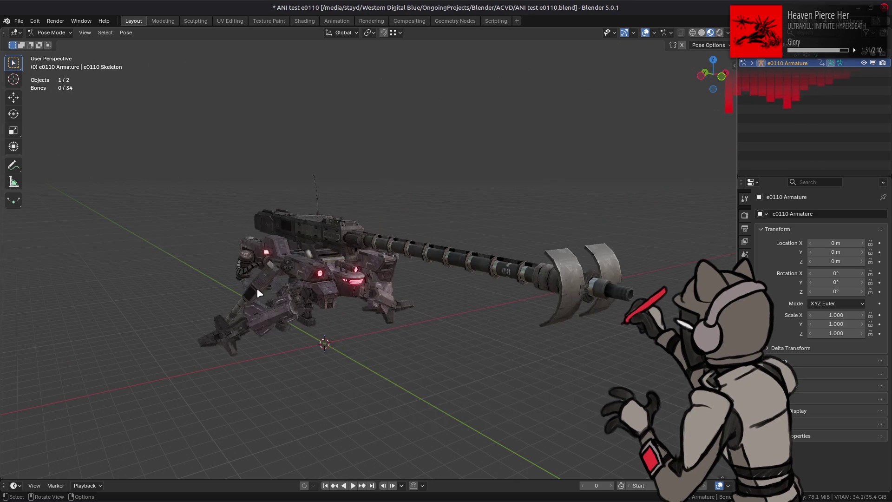
middle_click_drag(356, 473, 383, 361)
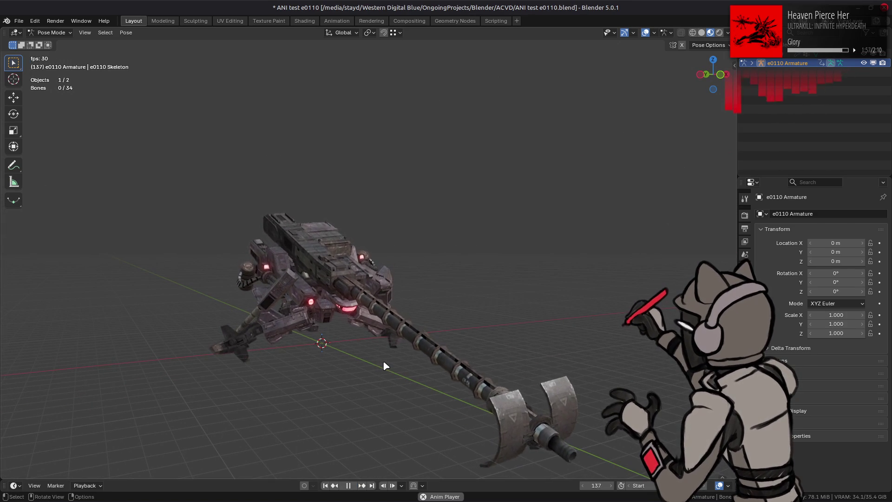
left_click(348, 486)
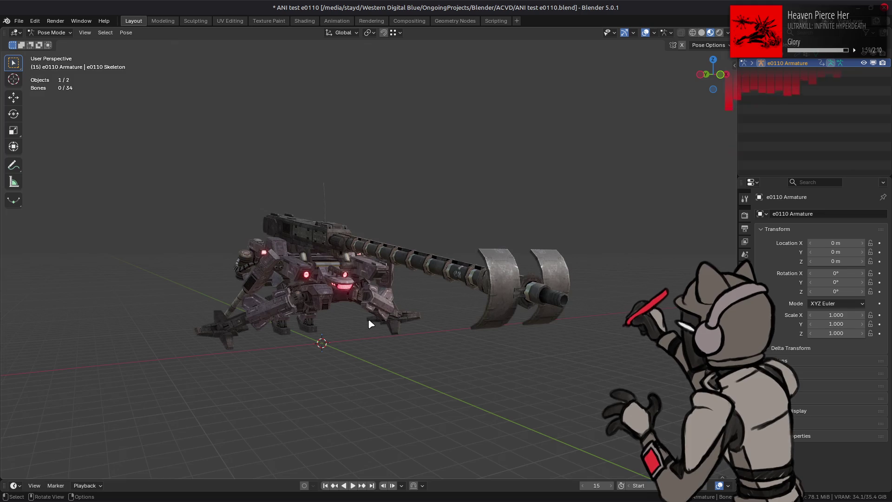
key("ctrl+q")
left_click(397, 268)
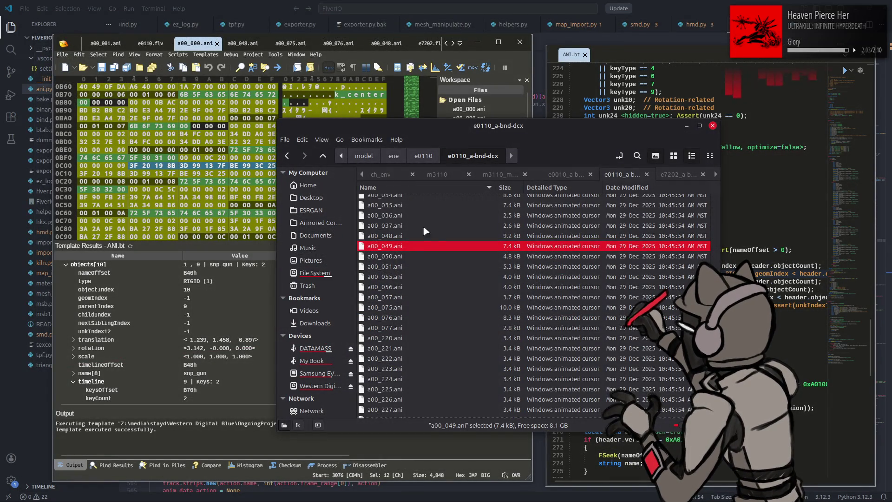
Inspect a00_076.ani in 010 Editor, expanding object 13's 25 timeline keyframes, then return to ani.py.
left_click(395, 118)
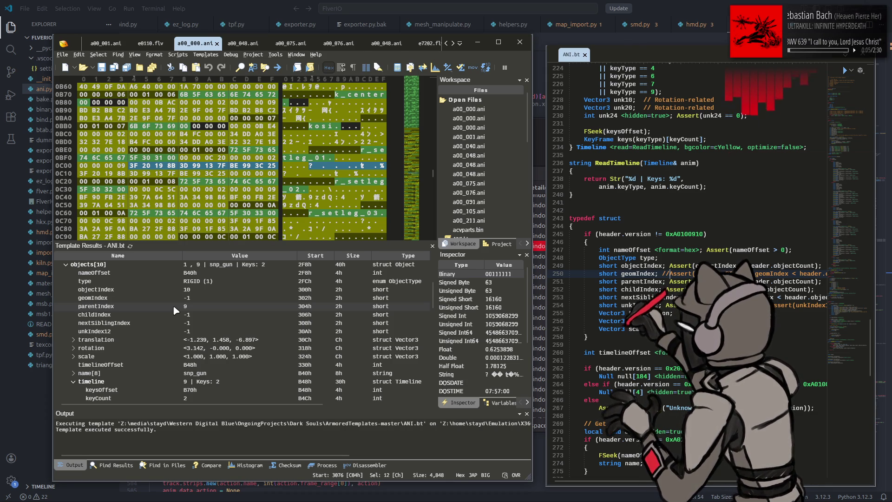
left_click(333, 47)
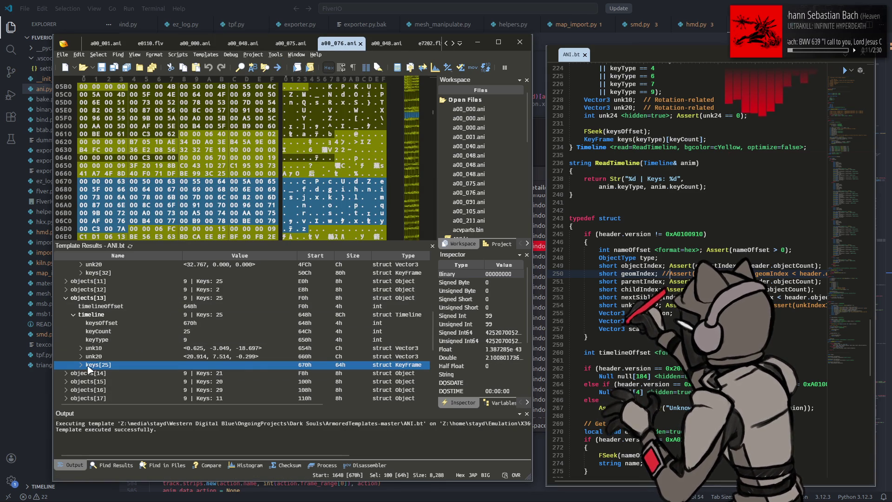
left_click(81, 365)
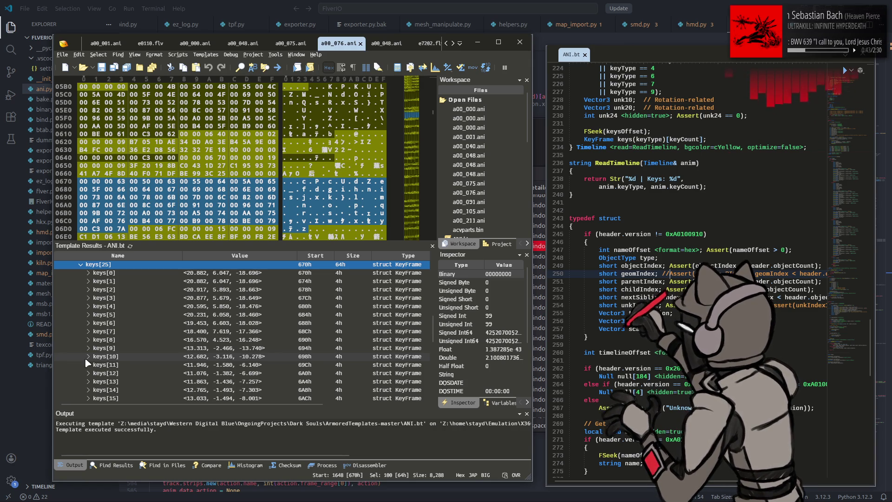
left_click(618, 3)
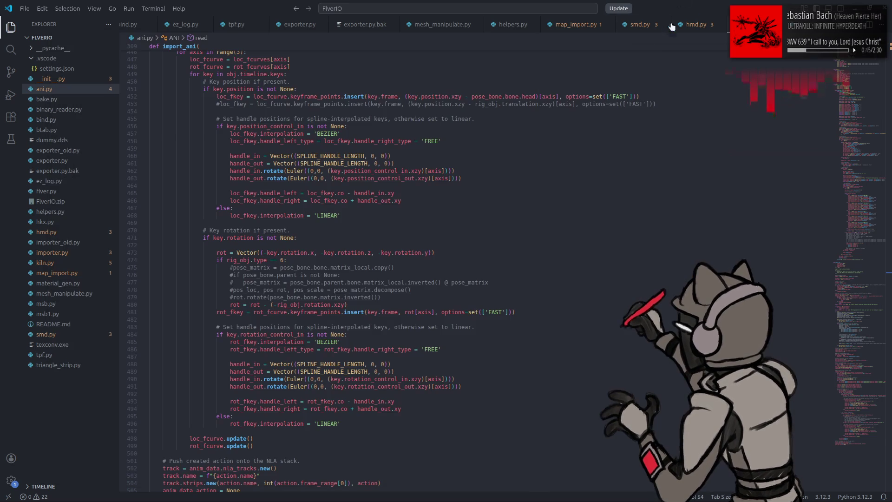
Comment out the asin Vector block so line 294 multiplies key rotations by pi * 0.5.
left_click(868, 282)
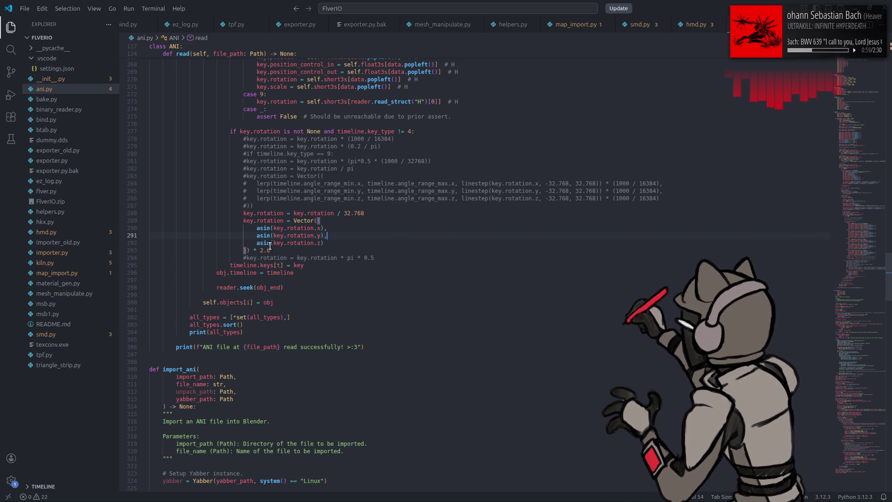
mouse_move(267, 242)
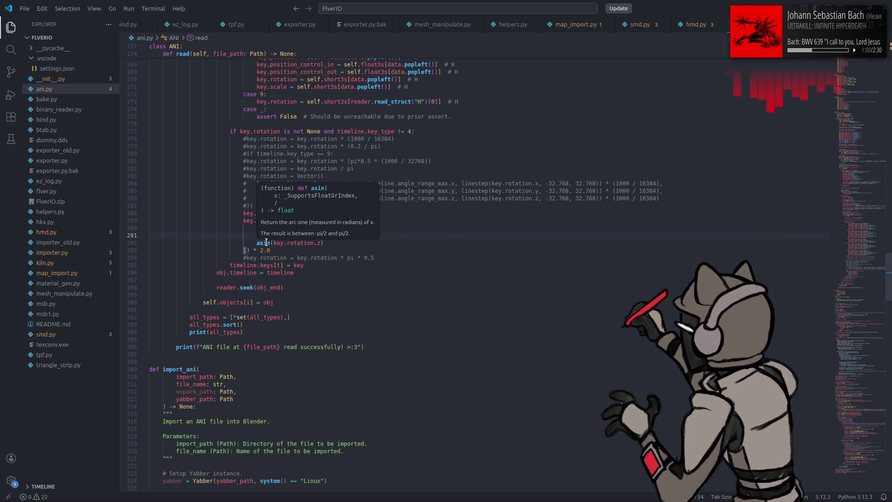
left_click(228, 241)
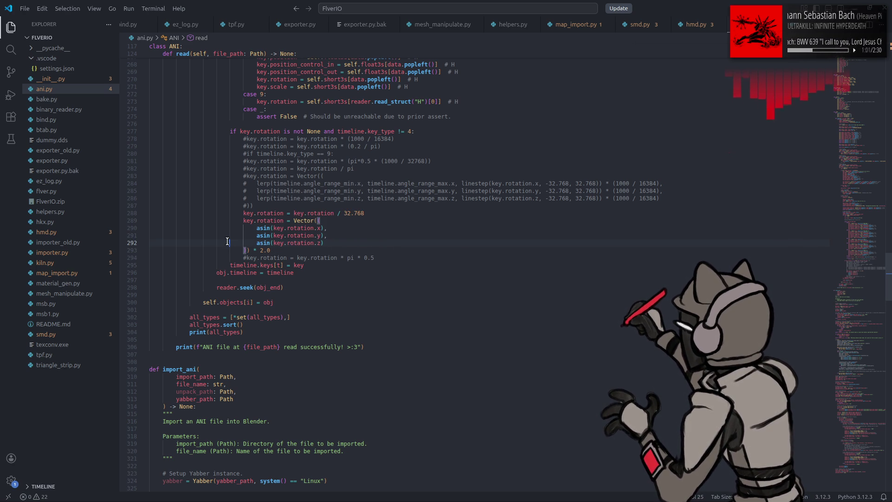
left_click(242, 221)
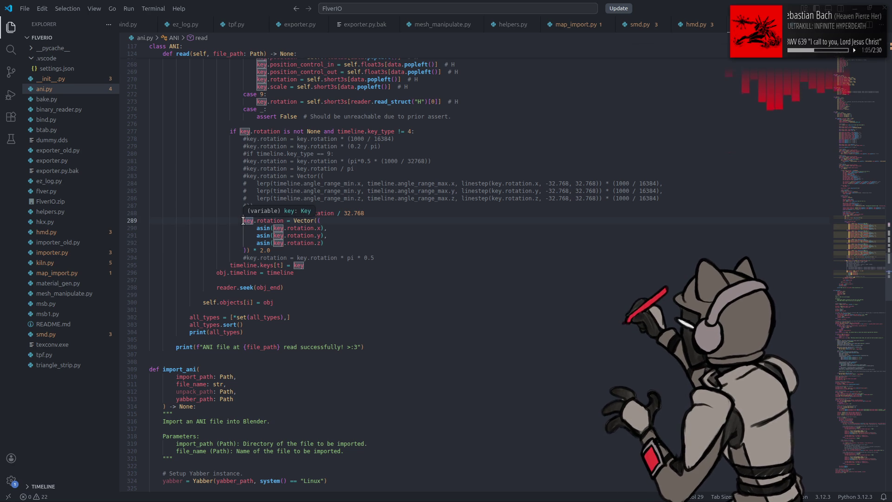
type("#")
left_click(243, 258)
key("Delete")
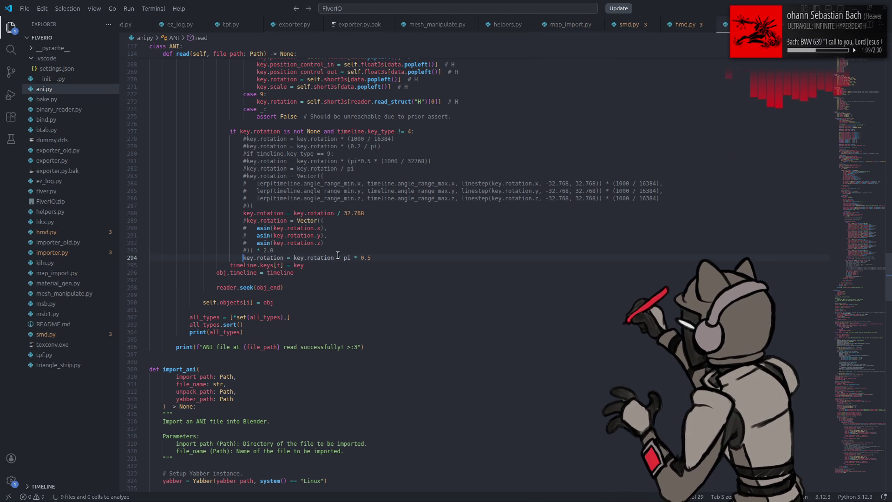
key("super")
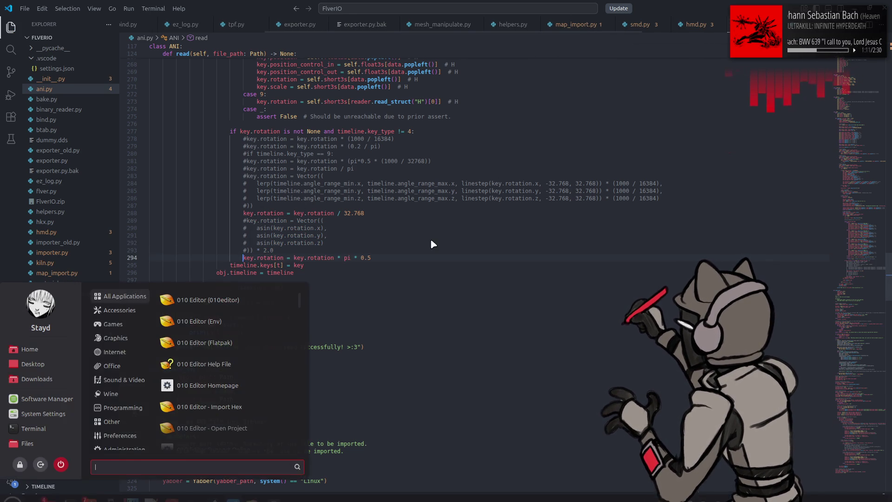
Launch Blender, open ANI test e0110, import an e0110 animation and play it.
type("bl")
key("Return")
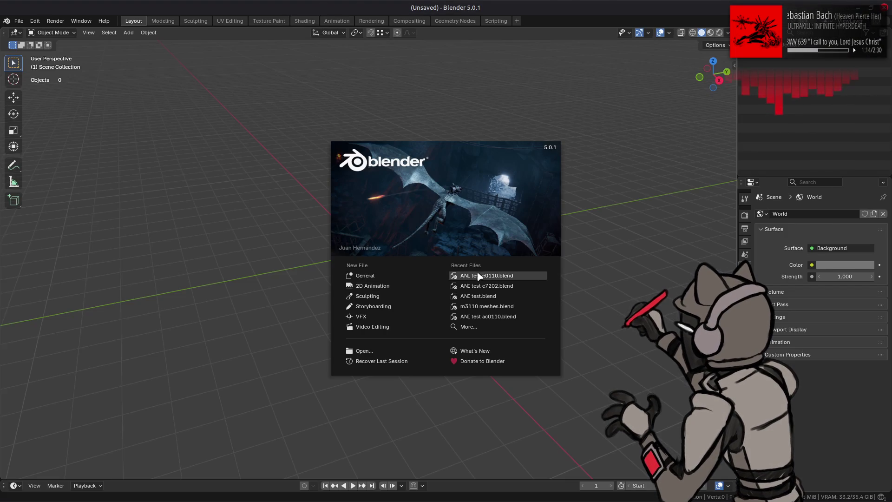
left_click(478, 276)
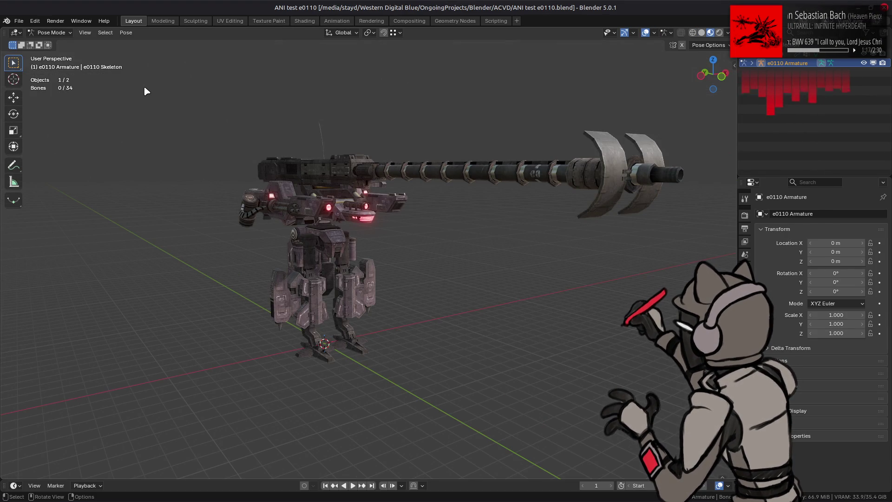
key("alt+Tab")
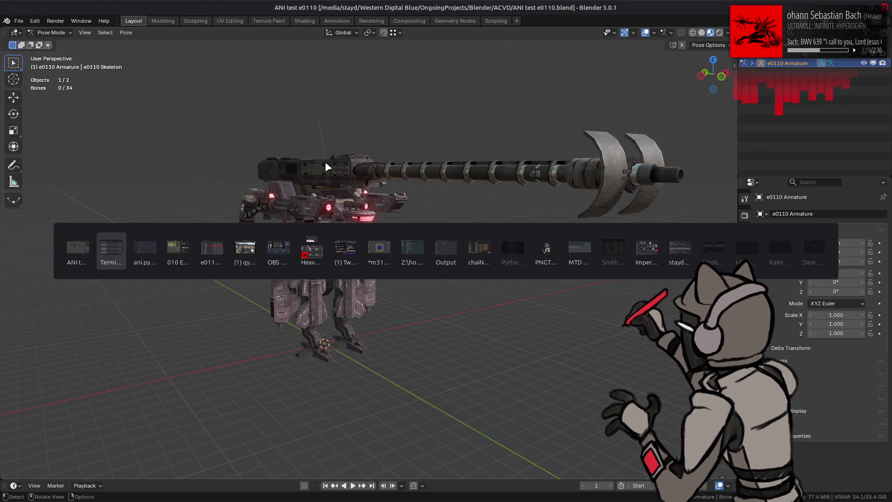
key("alt+Tab")
key("alt+Tab")
key("alt+Tab")
scroll(405, 234, "up", 10)
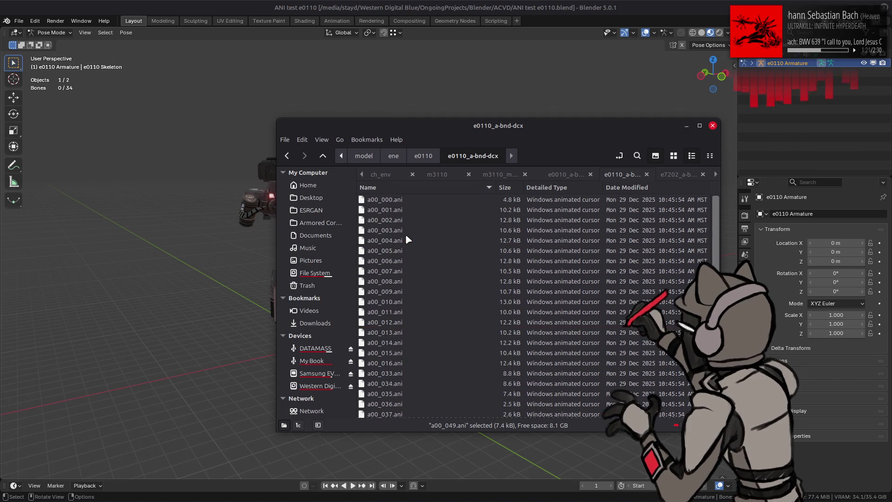
left_click_drag(402, 228, 199, 237)
left_click(238, 241)
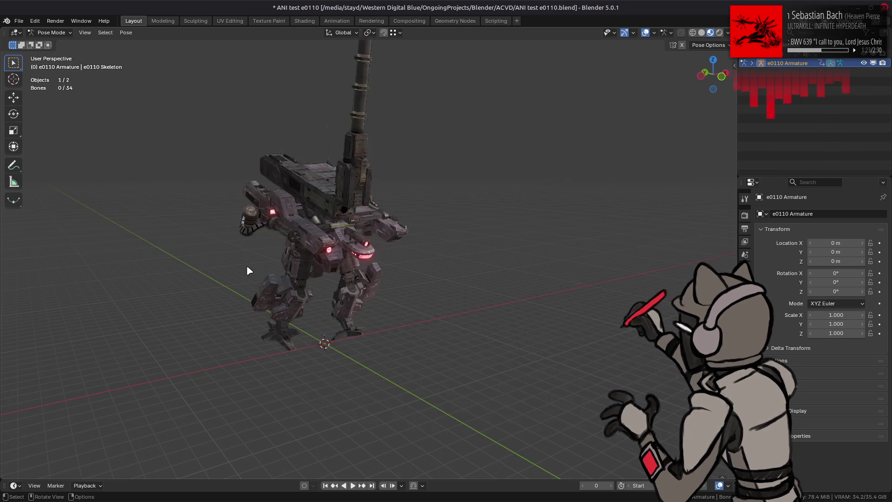
left_click(350, 485)
mouse_move(398, 404)
middle_mouse_down()
mouse_move(397, 378)
mouse_move(411, 375)
mouse_move(242, 371)
middle_mouse_up()
key("space")
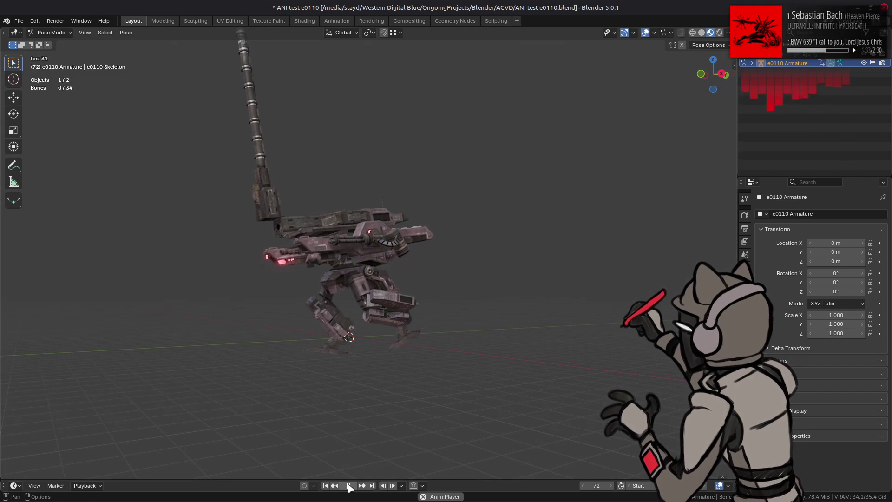
Open ANI test e7202 without saving, import a00_091.ani onto the rig and play it.
left_click(18, 21)
mouse_move(106, 50)
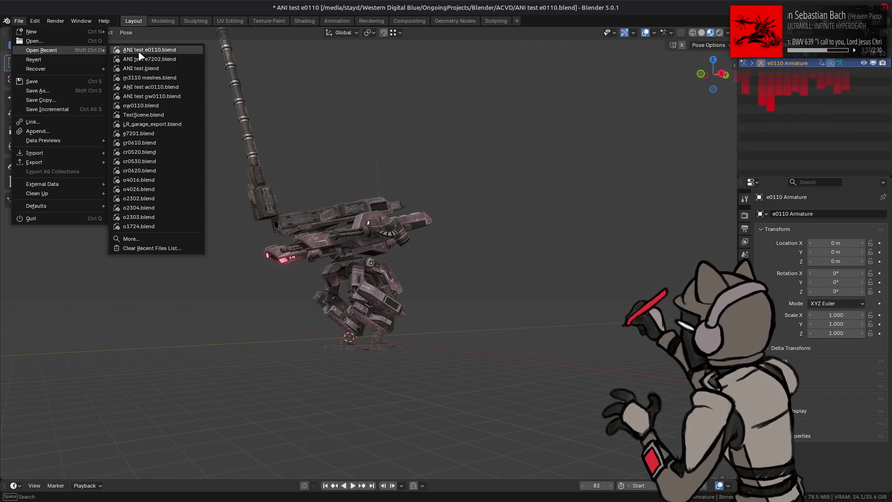
left_click(139, 59)
left_click(397, 272)
key("alt+Tab")
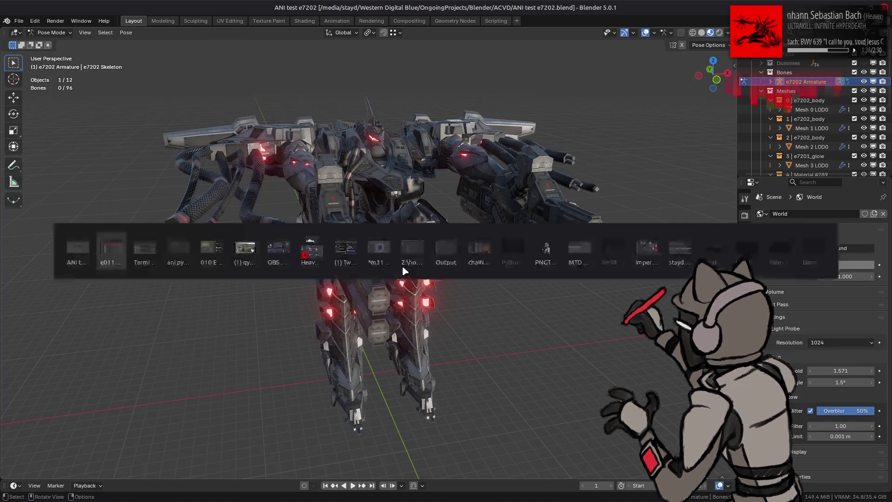
key("ctrl+Page_Down")
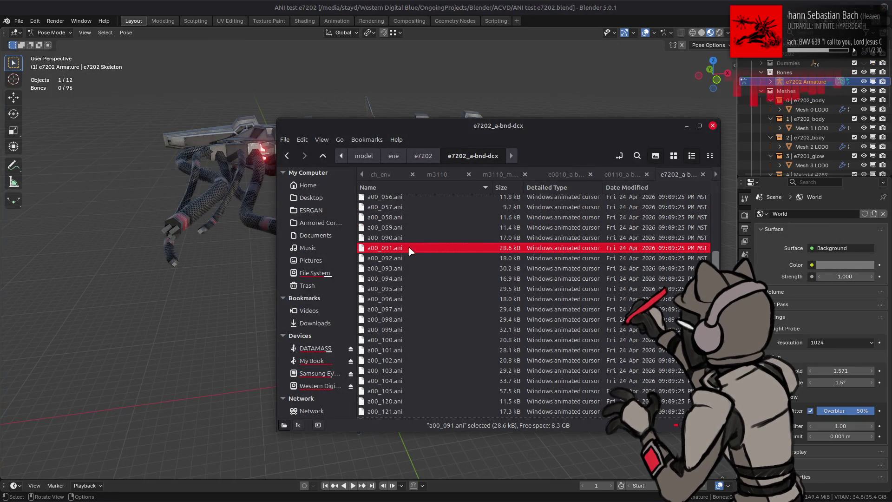
left_click_drag(412, 250, 261, 253)
left_click(246, 261)
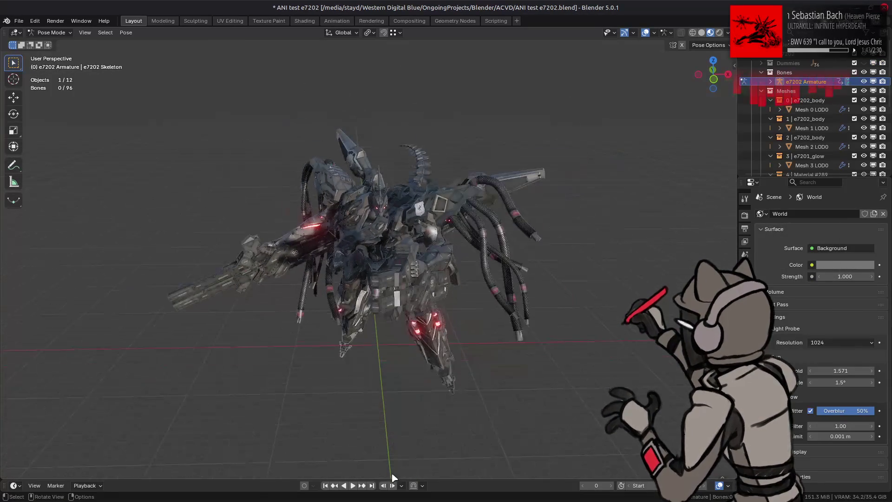
left_click(353, 486)
middle_click_drag(372, 414, 358, 395)
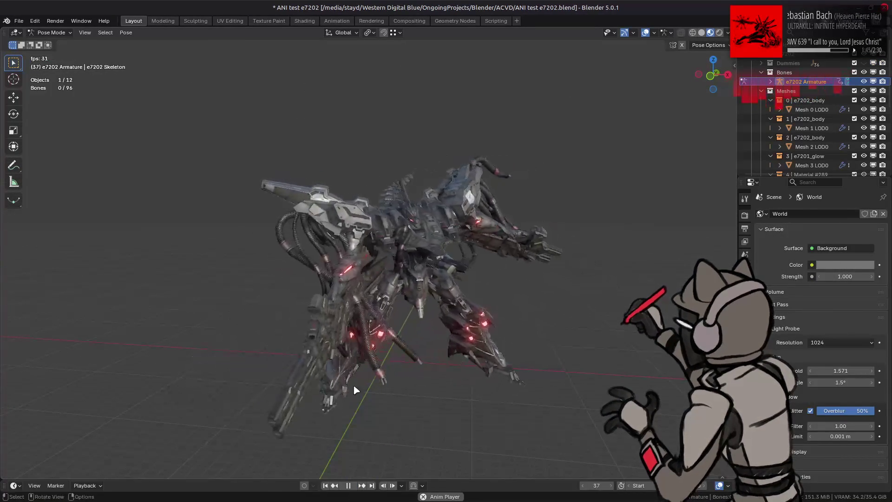
Quit Blender without saving, relaunch it and open the ANI test e7202 scene.
key("ctrl+q")
left_click(393, 271)
left_click(639, 46)
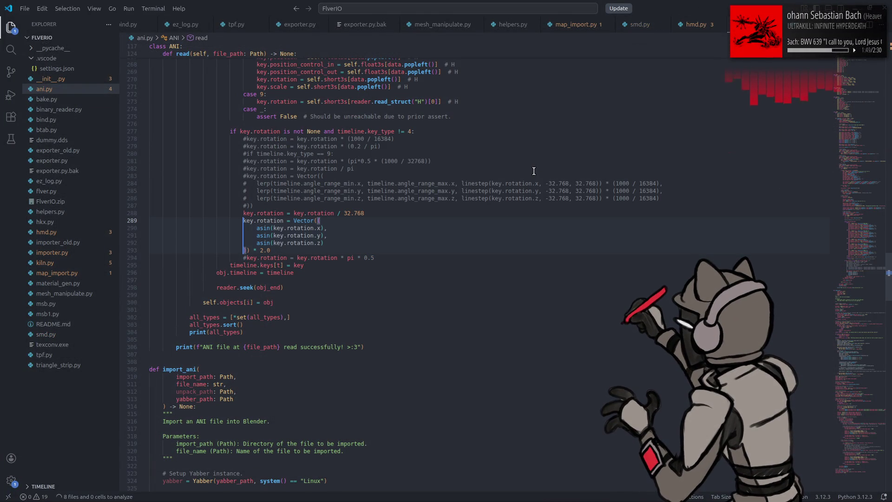
key("super")
type("blender")
key("Down")
key("Return")
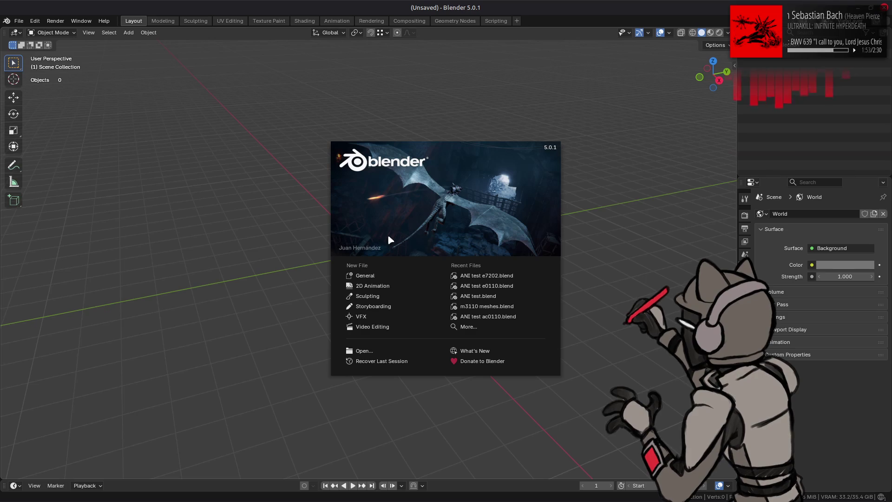
left_click(469, 277)
Import a00_091.ani onto the e7202 rig and play it, orbiting to a diagonal view.
key("alt+Tab")
mouse_move(390, 251)
left_mouse_down()
mouse_move(167, 253)
mouse_move(253, 286)
left_mouse_up()
mouse_move(375, 351)
middle_mouse_down()
mouse_move(331, 318)
mouse_move(236, 320)
mouse_move(342, 318)
mouse_move(369, 378)
middle_mouse_up()
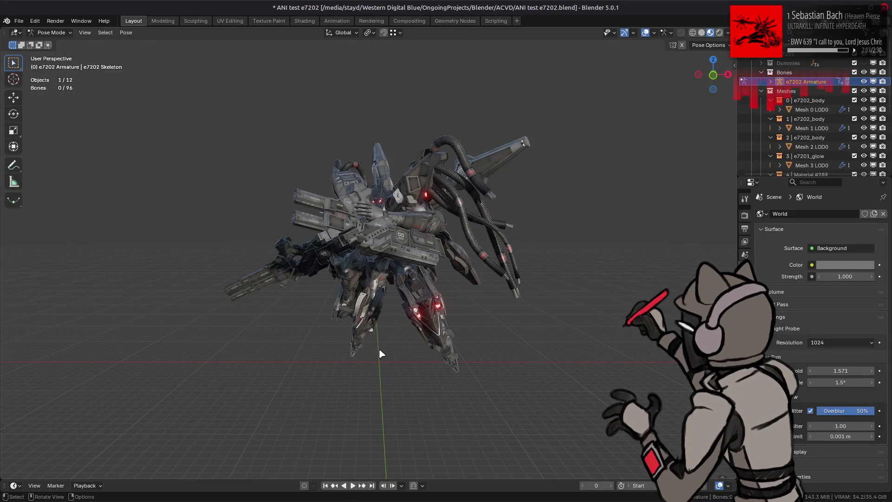
left_click(353, 485)
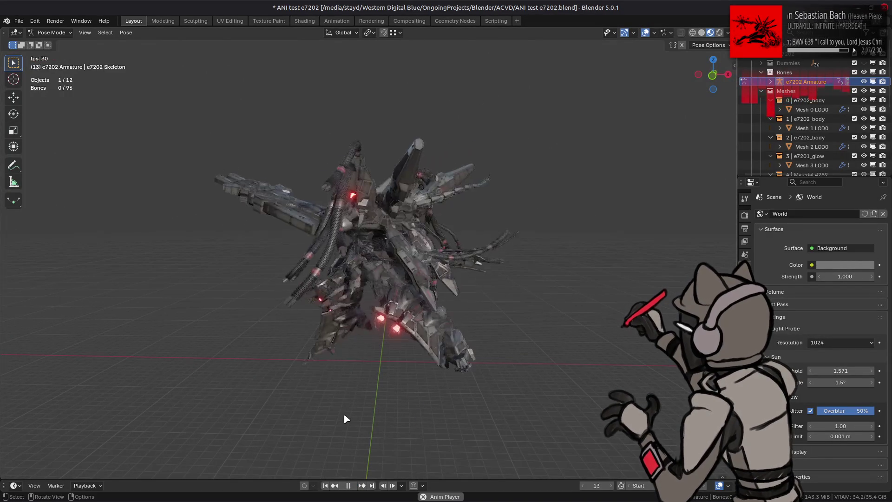
mouse_move(201, 204)
middle_mouse_down()
mouse_move(179, 219)
mouse_move(209, 224)
middle_mouse_up()
Reopen the recent ANI test e0110 scene, discarding the unsaved e7202 changes.
left_click(19, 20)
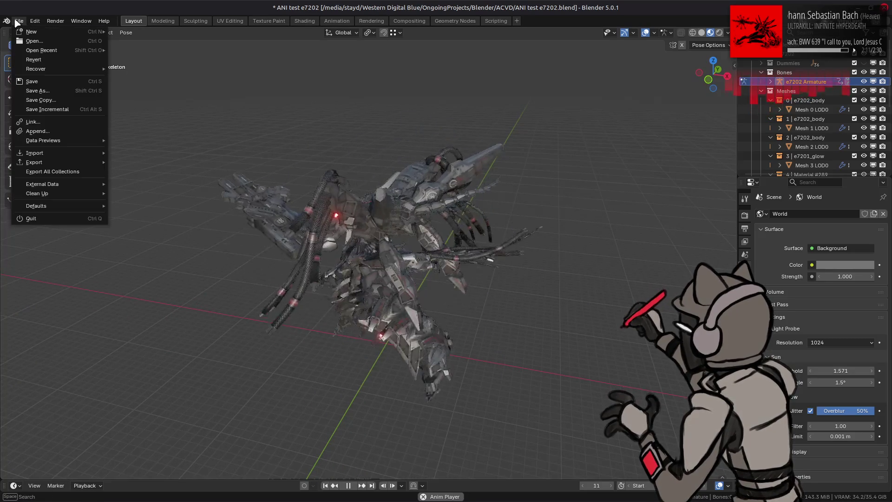
mouse_move(46, 50)
left_click(149, 59)
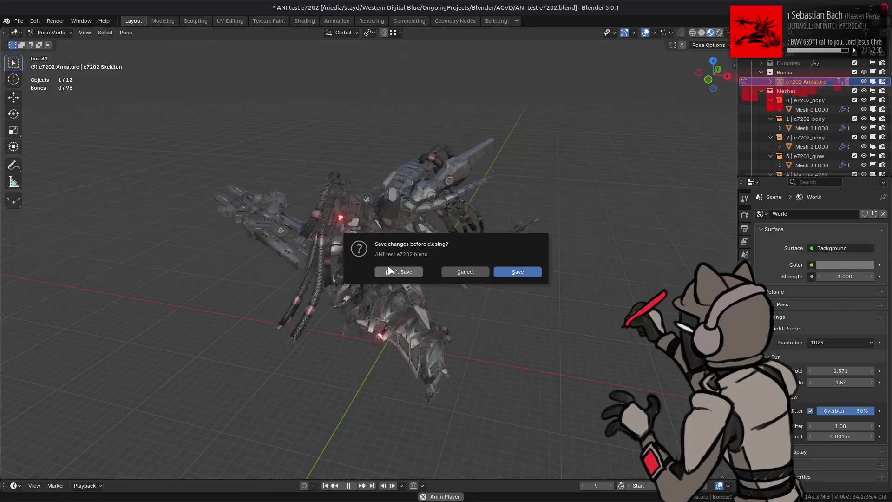
left_click(390, 270)
Import a00_002.ani onto the e0110 mech, watch it play from low side-on angles, then return to ani.py.
key("alt+Tab")
left_click(610, 175)
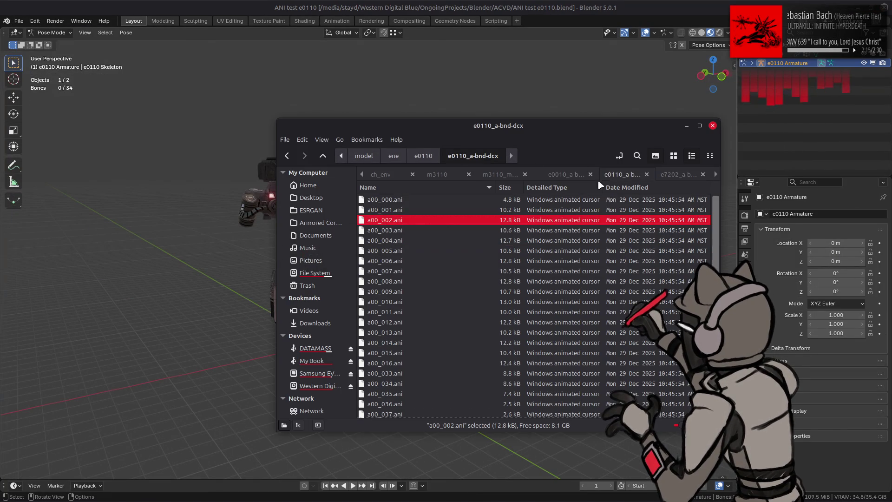
left_click_drag(215, 239, 235, 249)
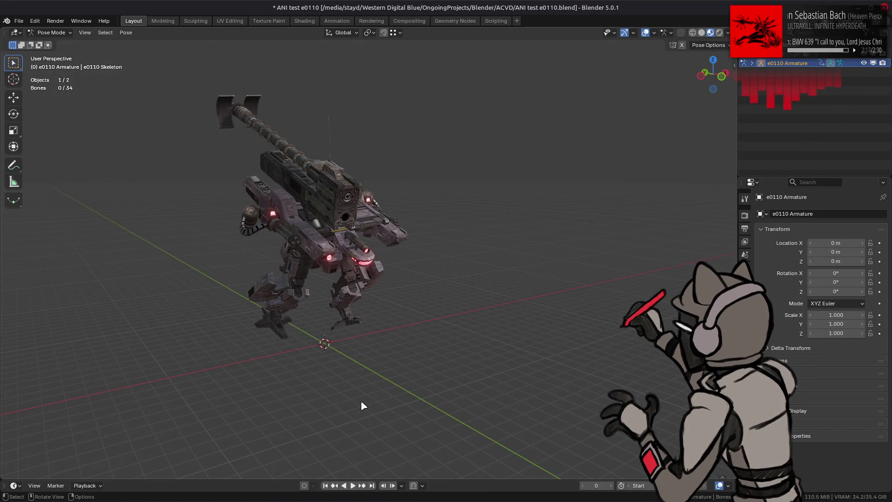
middle_click_drag(361, 402, 424, 377)
left_click(353, 486)
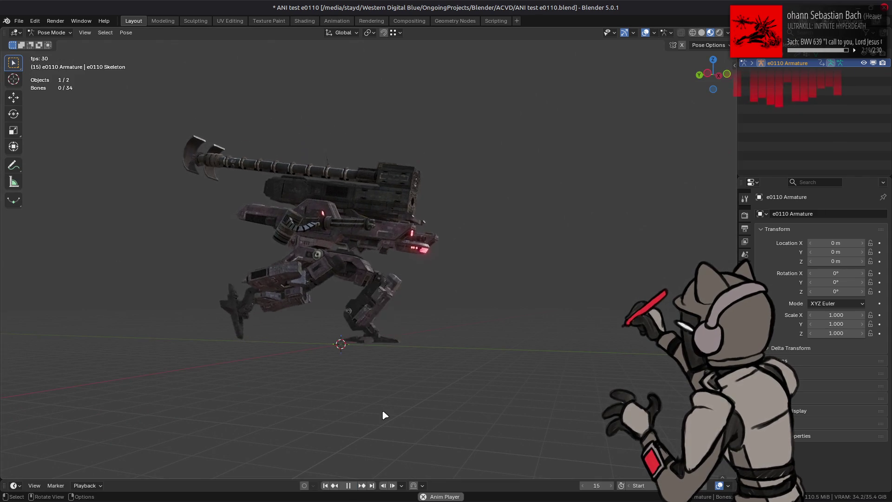
middle_click_drag(389, 412, 421, 413)
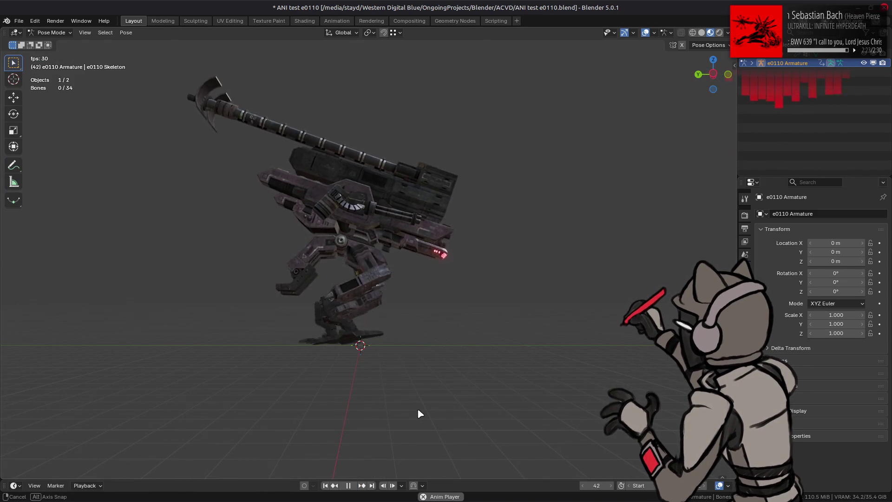
mouse_move(421, 413)
middle_mouse_down()
mouse_move(319, 416)
mouse_move(388, 342)
middle_mouse_up()
key("alt+Tab")
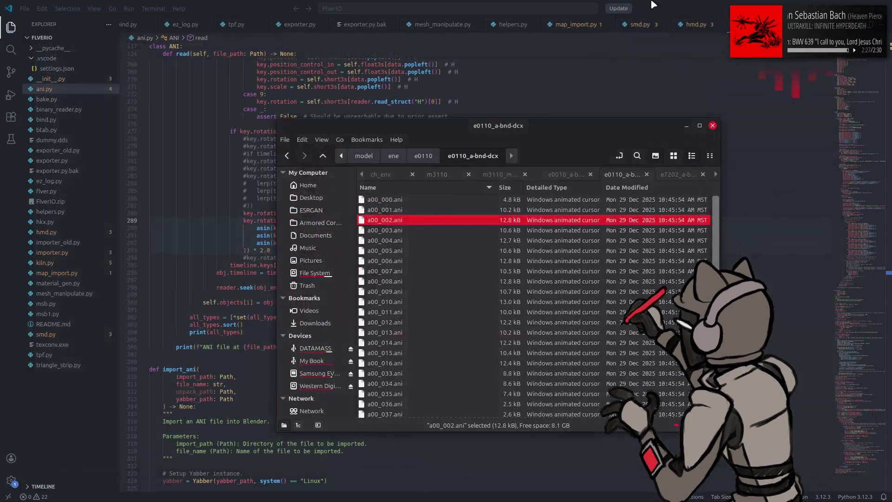
Comment out the asin rotation block on lines 289–293, re-enable line 294 and remove its * 0.5 factor.
key("Escape")
key("ctrl+slash")
key("Escape")
key("Down")
key("Down")
key("Down")
key("ctrl+slash")
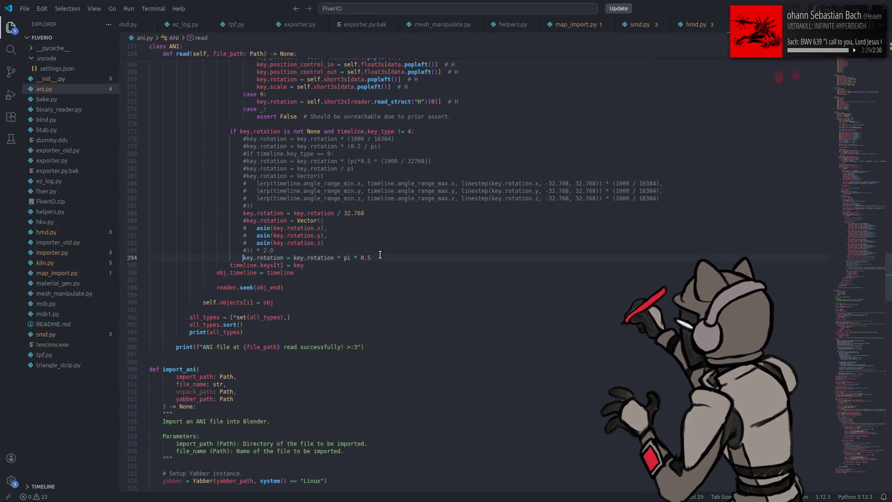
double_click(386, 257)
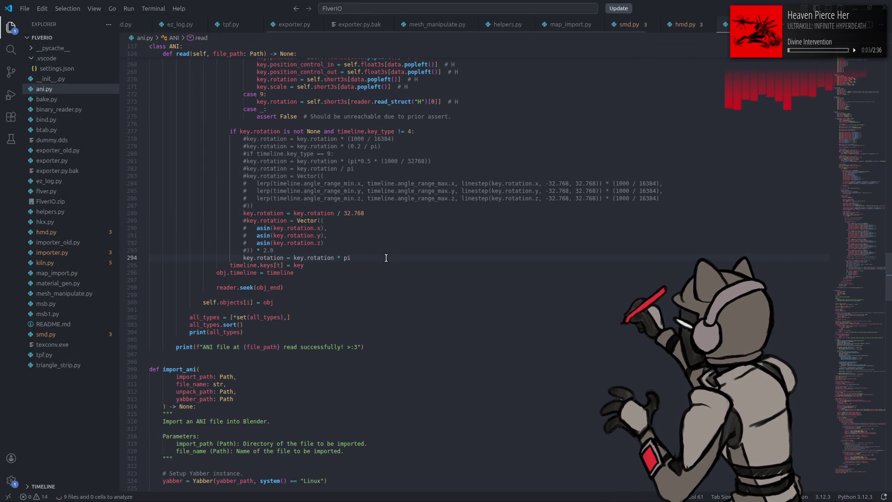
Launch Blender from the application launcher by searching 'bl'.
key("super")
type("bl")
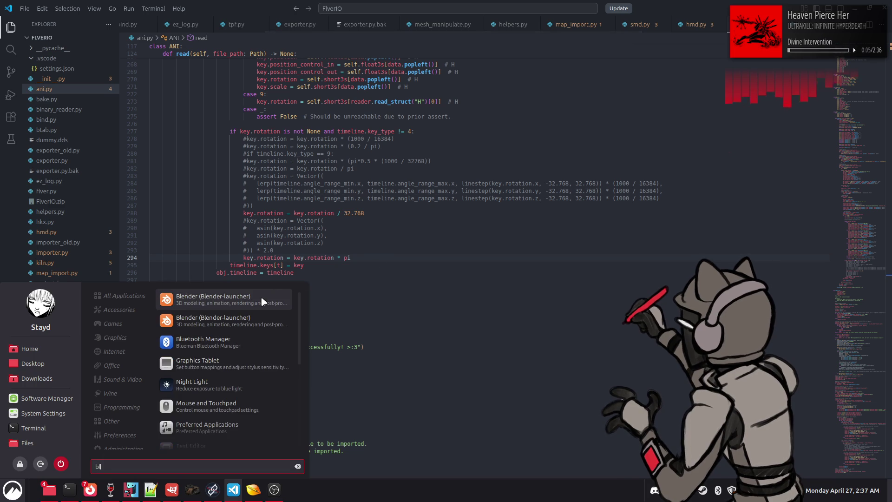
key("Return")
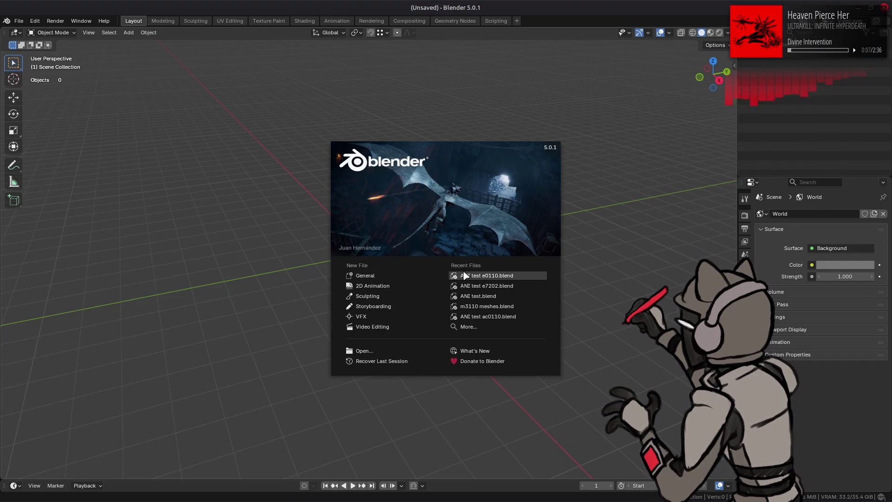
Open ANI test e0110, import a00_002.ani onto the mech and play it while orbiting.
left_click(464, 275)
key("alt+Tab")
key("Tab")
key("Tab")
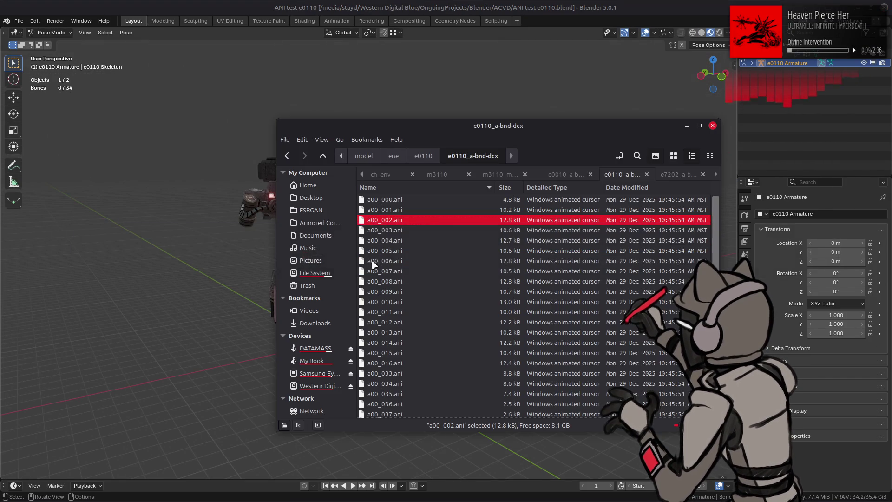
mouse_move(396, 229)
left_mouse_down()
mouse_move(241, 244)
mouse_move(243, 281)
left_mouse_up()
mouse_move(244, 281)
middle_mouse_down()
mouse_move(319, 325)
mouse_move(380, 452)
middle_mouse_up()
left_click(354, 487)
mouse_move(378, 414)
middle_mouse_down()
mouse_move(372, 402)
mouse_move(361, 406)
middle_mouse_up()
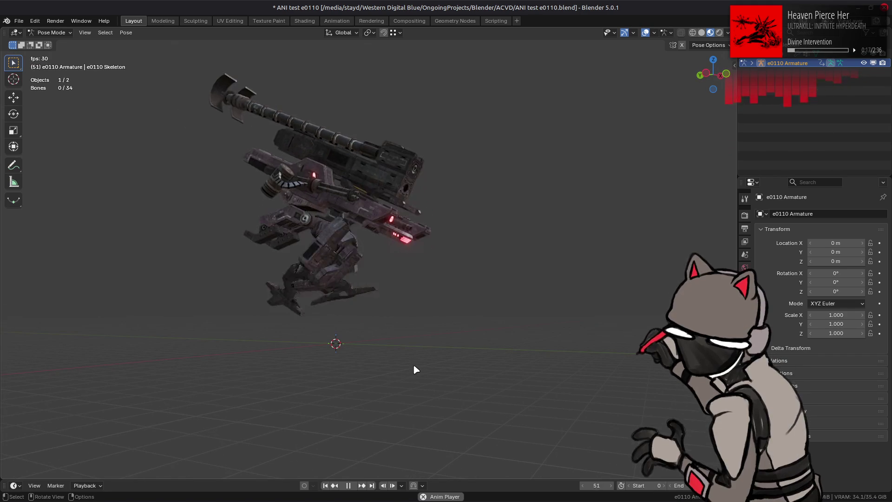
Quit Blender without saving and return to ani.py in the code editor.
key("ctrl+q")
key("Escape")
key("alt+Tab")
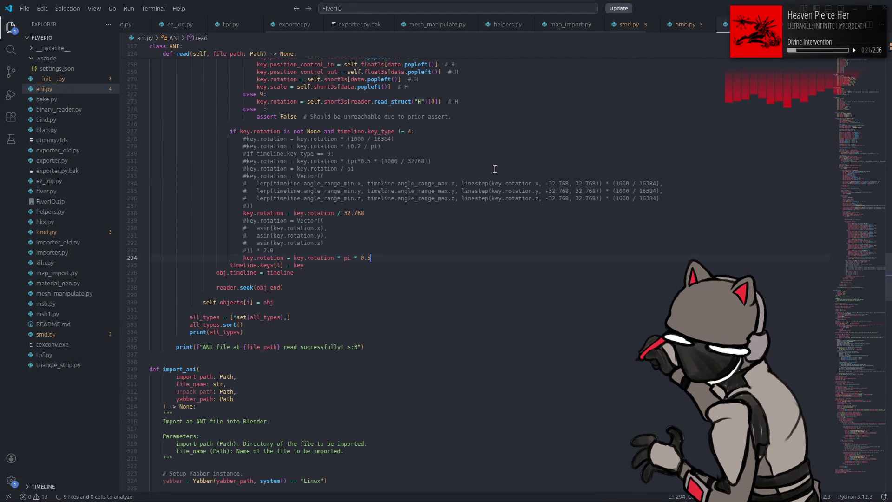
Re-enable the asin rotation block and comment out the pi * 0.5 line in ani.py.
key("Up")
key("ctrl+alt+Up")
key("ctrl+alt+Up")
key("ctrl+alt+Up")
key("BackSpace")
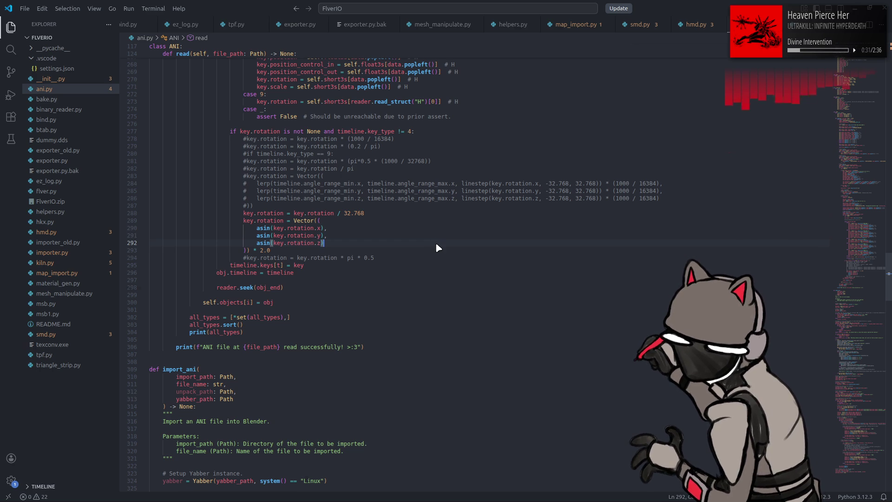
Launch Blender by searching 'blender' and open the ANI test e0110 scene.
key("super")
type("blender")
key("Return")
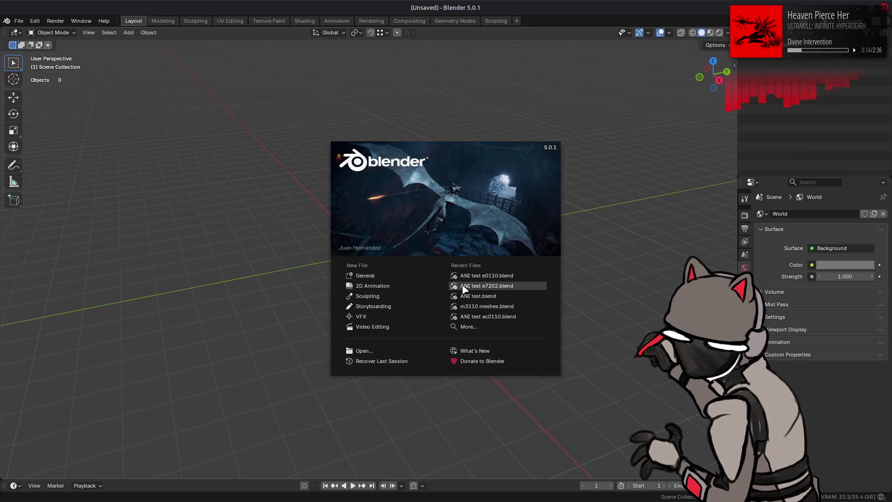
left_click(469, 276)
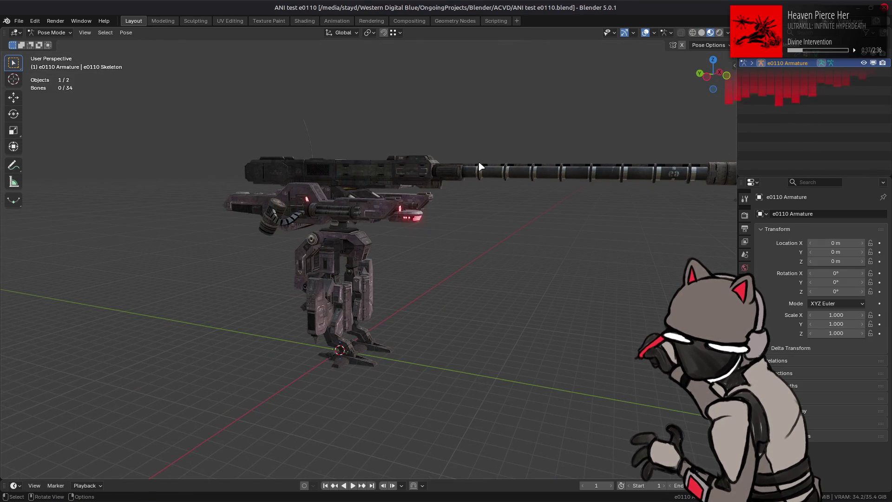
Import a00_002.ani onto the e0110 mech, confirm the import and watch it animate from higher angles.
key("alt+Tab")
key("alt+Tab")
key("alt+Tab")
left_click_drag(404, 221, 166, 246)
left_click(177, 254)
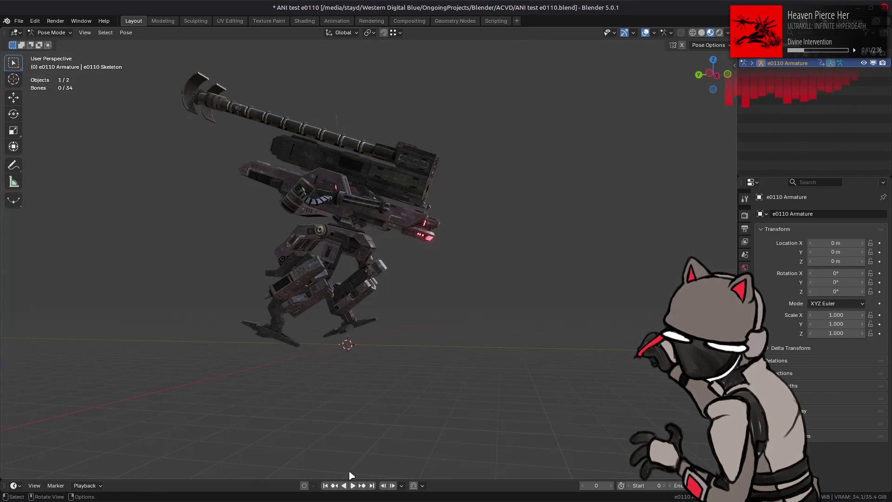
left_click(352, 486)
mouse_move(392, 325)
middle_mouse_down()
mouse_move(367, 342)
mouse_move(333, 324)
middle_mouse_up()
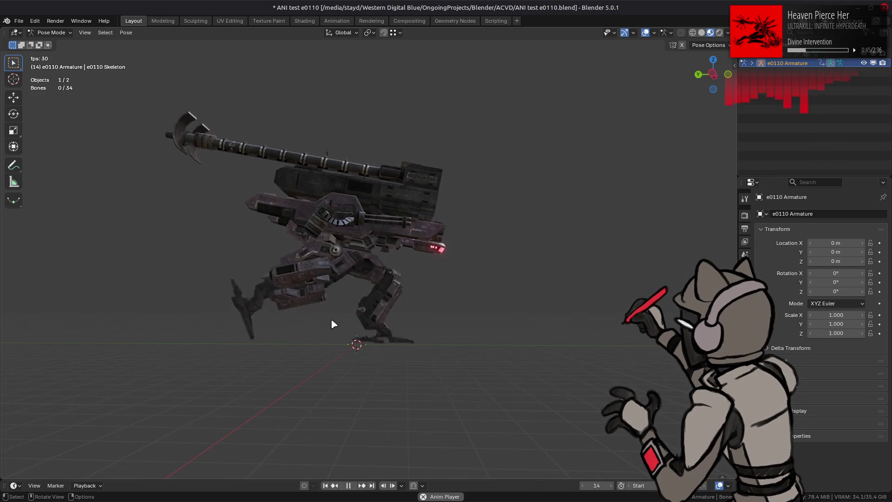
mouse_move(372, 292)
middle_mouse_down()
mouse_move(255, 314)
mouse_move(289, 303)
mouse_move(333, 314)
mouse_move(304, 302)
mouse_move(385, 297)
middle_mouse_up()
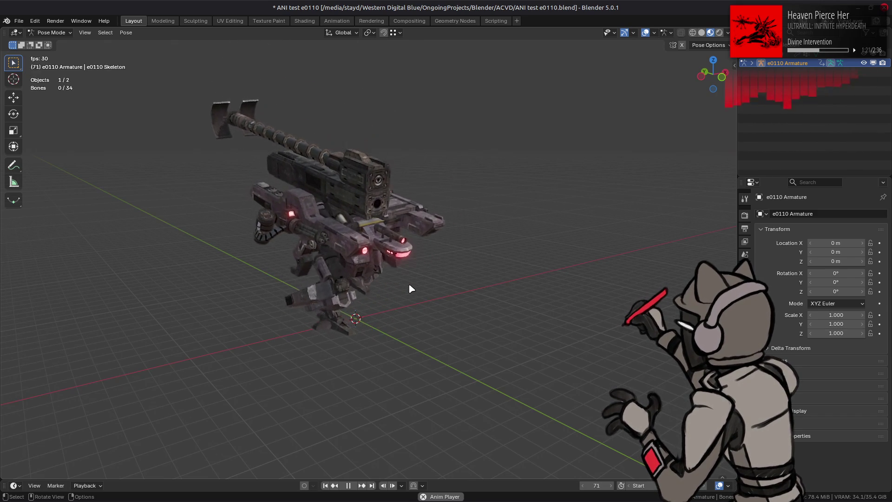
Quit Blender without saving and switch back to ani.py.
key("ctrl+q")
key("Escape")
key("alt+Tab")
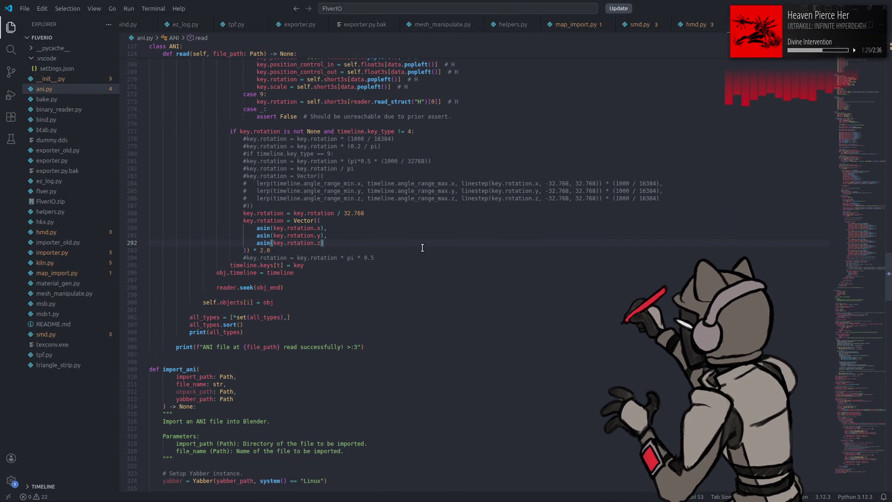
Comment line 480's rig rotation offset as dubious but necessary for tubes to be at the correct angles.
scroll(422, 247, "down", 20)
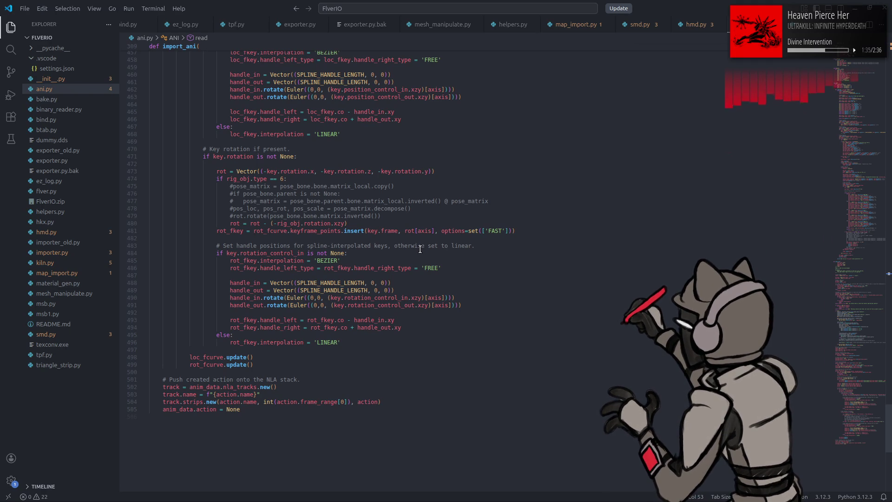
scroll(420, 249, "up", 3)
left_click(391, 285)
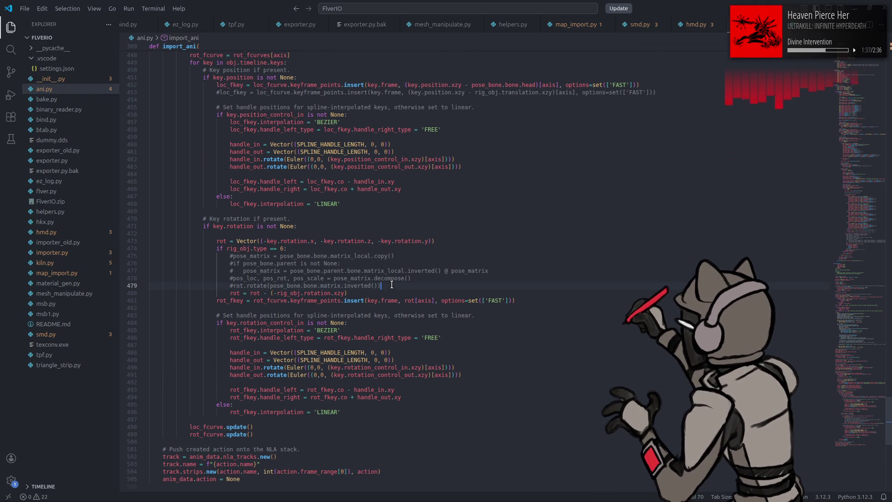
left_click(367, 291)
type("# ")
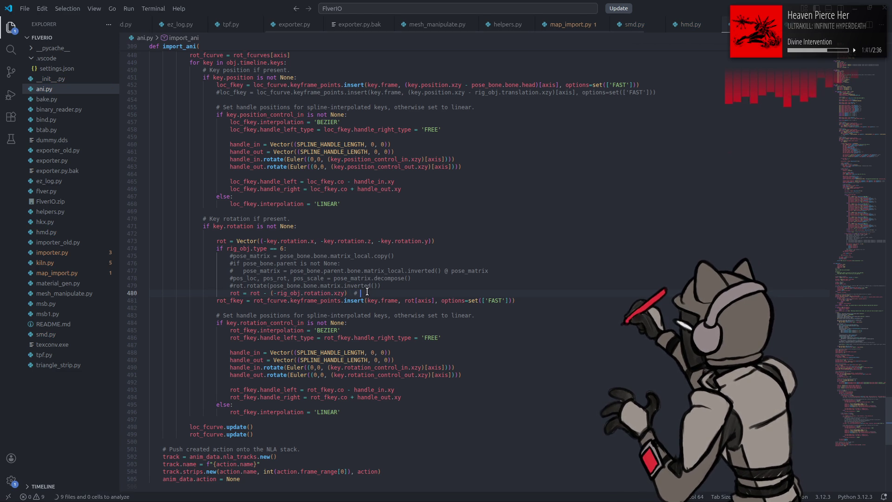
type("Dubious")
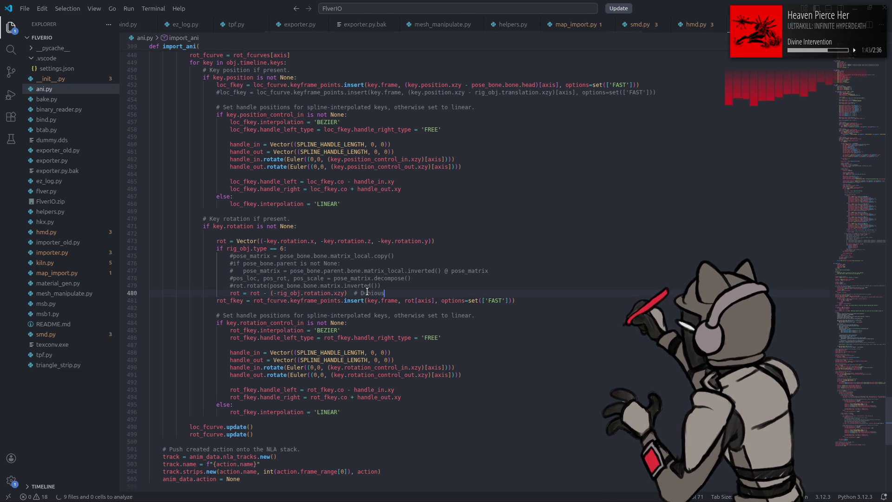
type(", but nece")
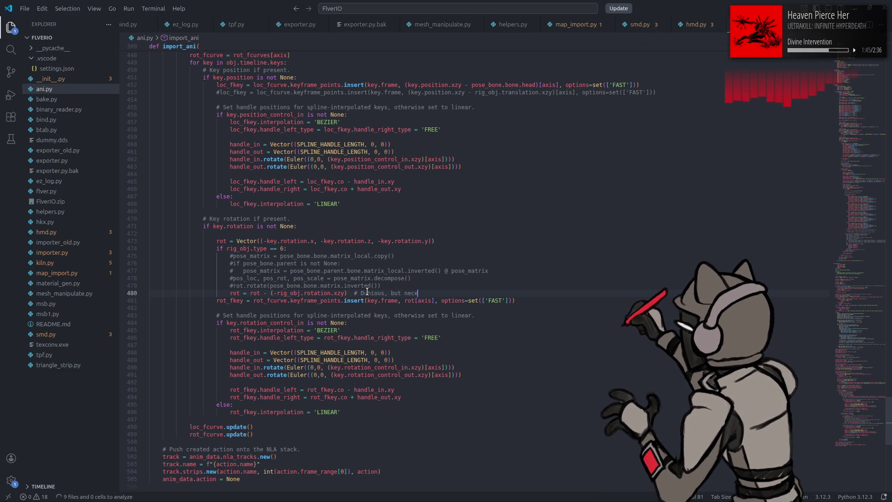
type("ssaryfor ")
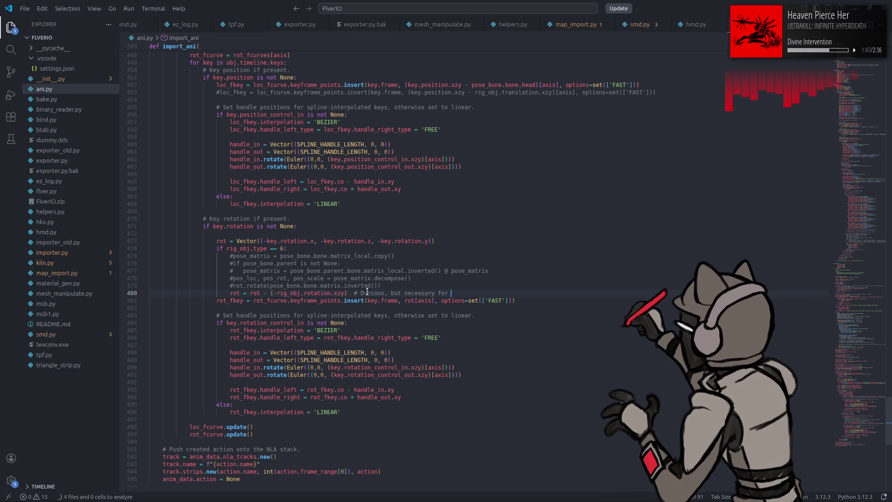
type("N")
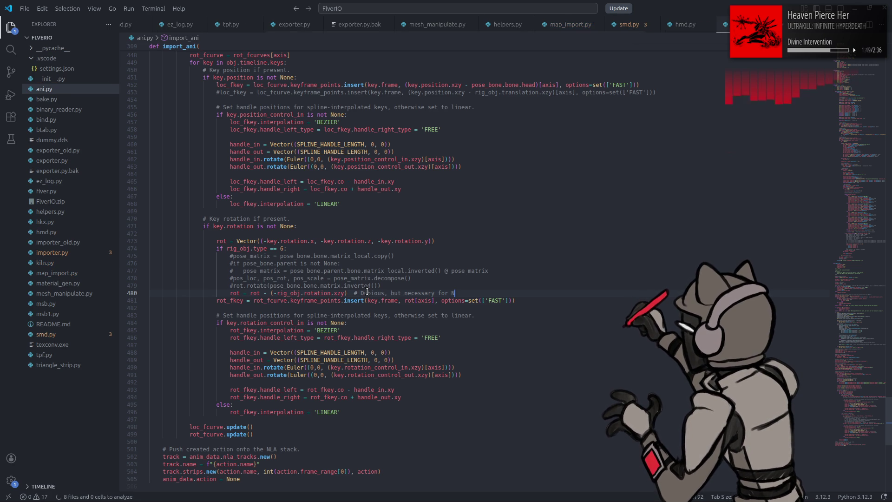
type("-WGIX/v")
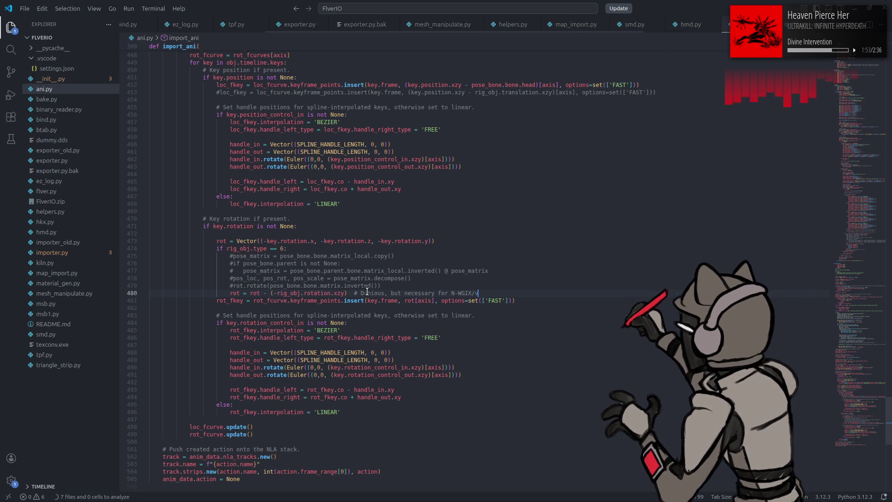
type(" tubes ")
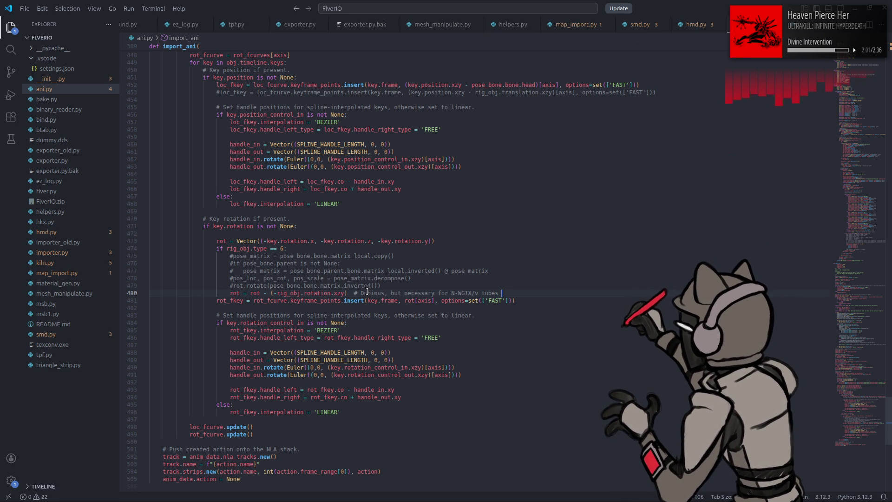
type("to be a")
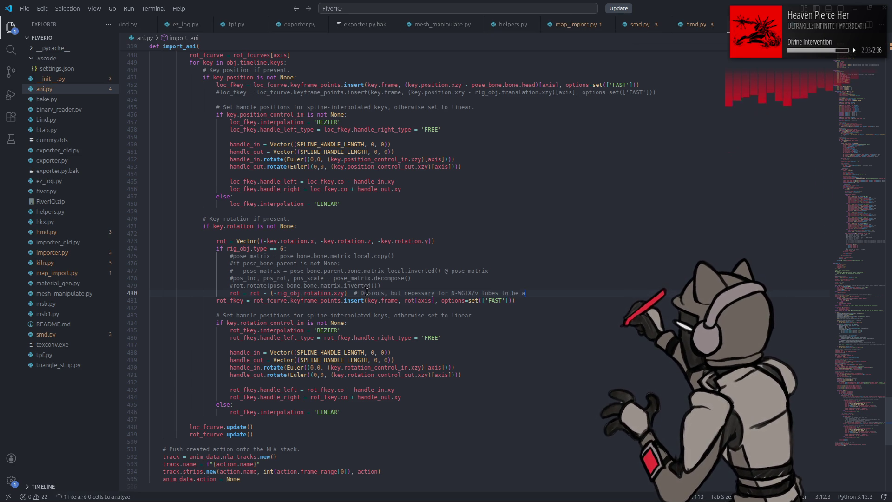
type("t the correc")
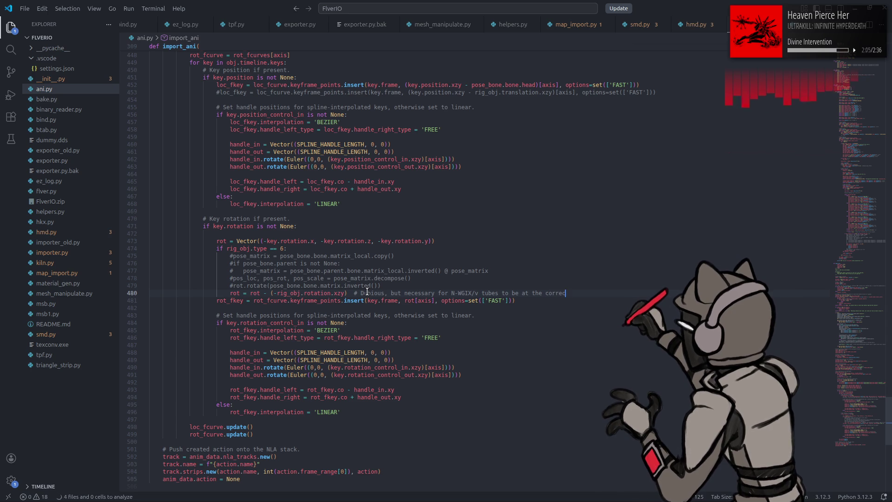
type("t angle")
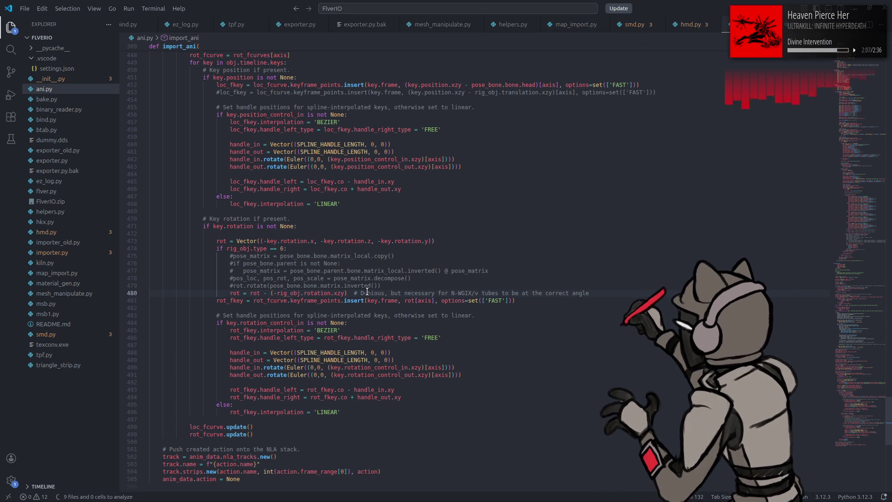
type("s.")
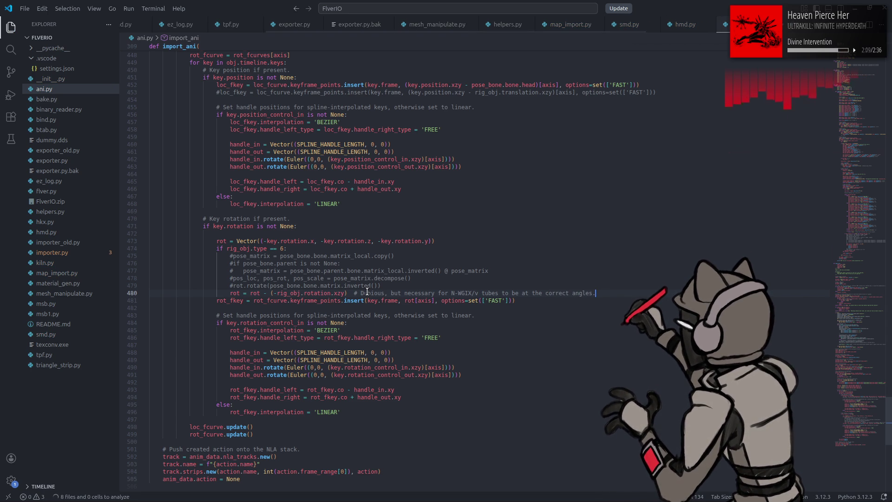
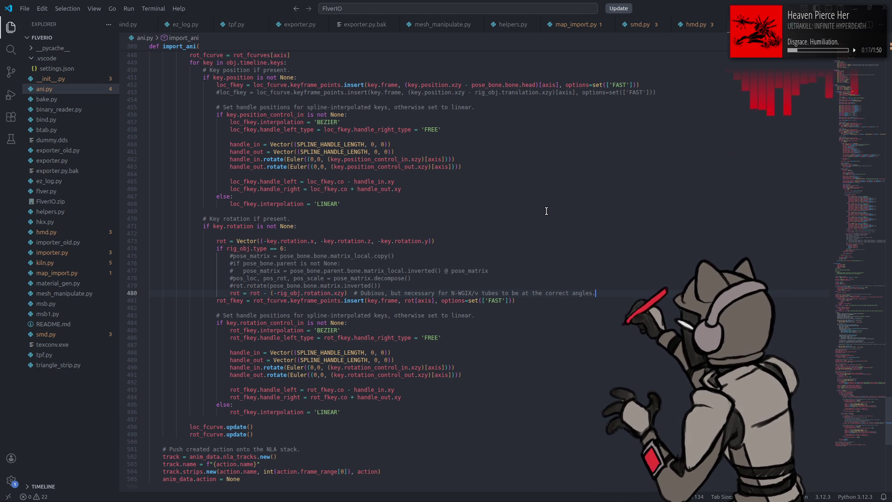
Start Blender from a Terminal found via the app launcher and open the recent ANI test e0110 file.
key("super")
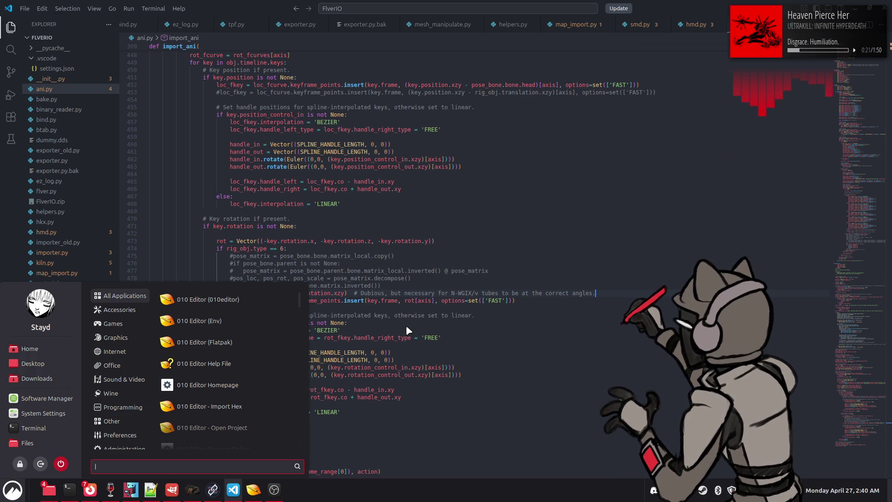
type("terminal")
left_click(285, 298)
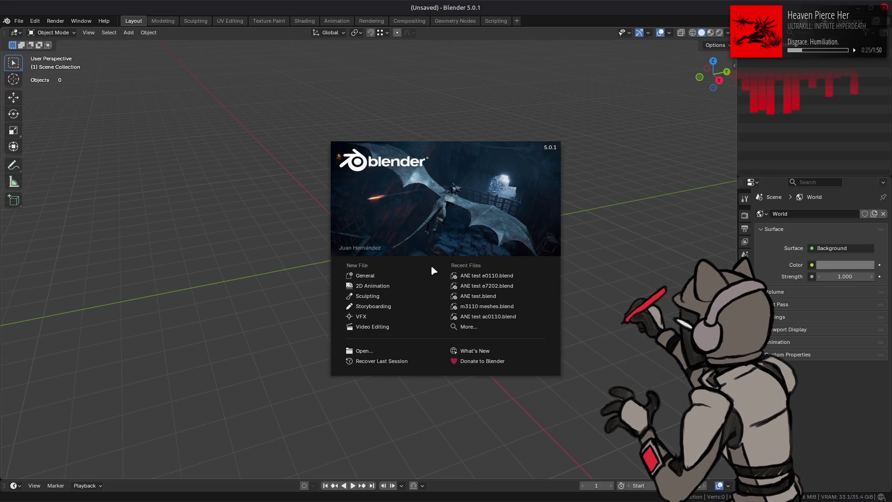
left_click(488, 277)
Import a00_007.ani onto the mech, play and inspect it, then revert to the saved file.
key("alt+Tab")
key("alt+Tab")
key("alt+Tab")
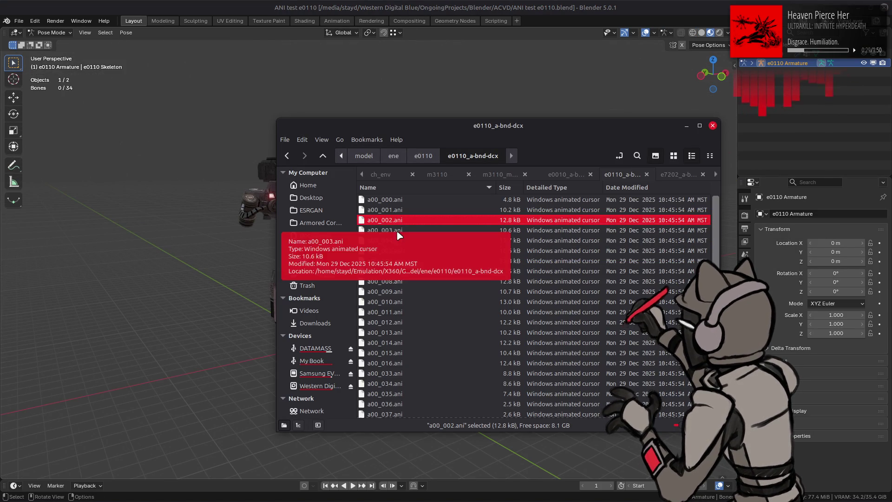
left_click_drag(411, 271, 229, 284)
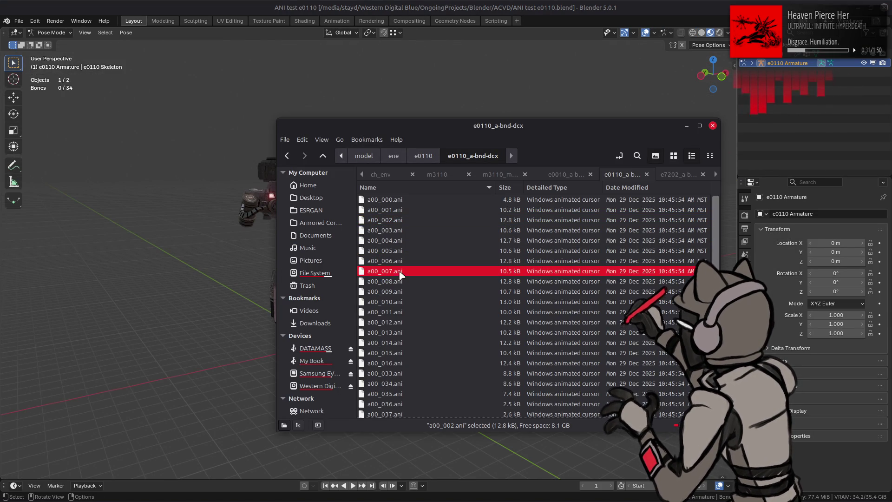
left_click(229, 284)
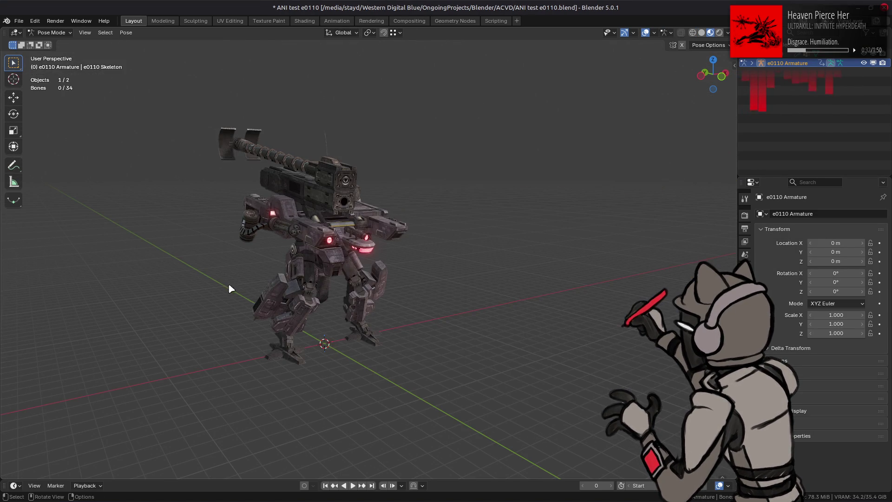
left_click(352, 485)
mouse_move(394, 393)
middle_mouse_down()
mouse_move(369, 378)
mouse_move(350, 382)
mouse_move(378, 374)
middle_mouse_up()
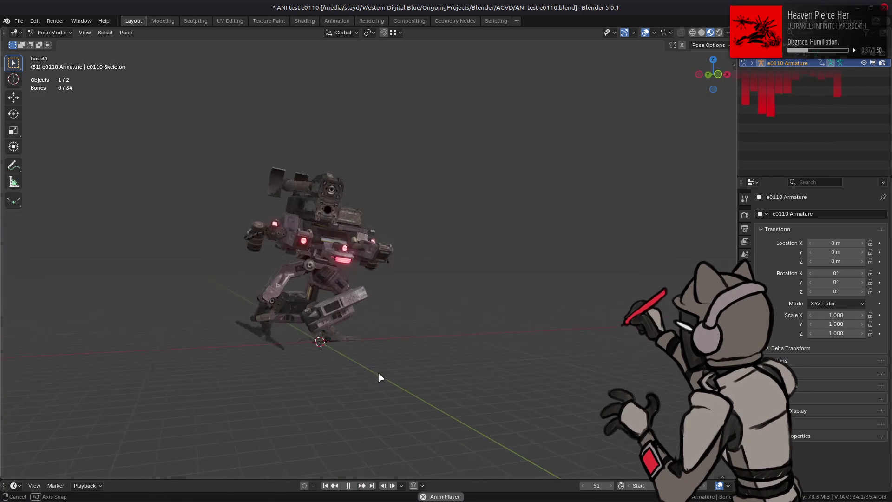
left_click(18, 21)
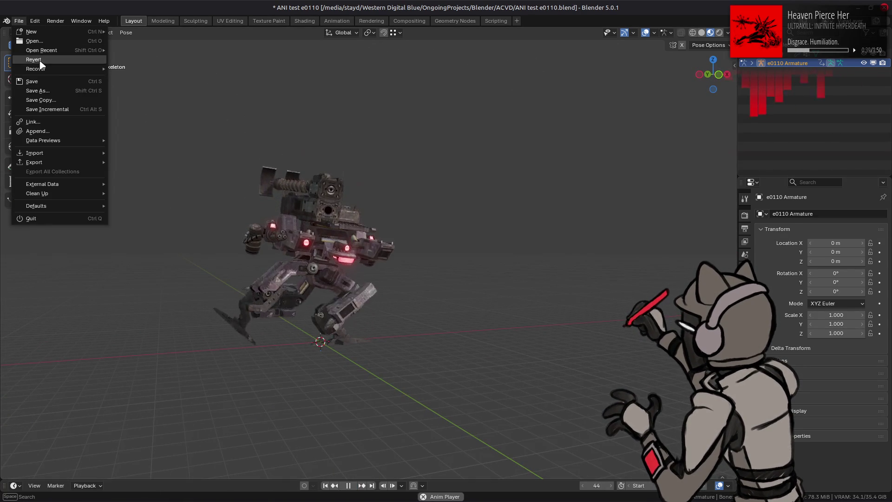
left_click(35, 62)
left_click(483, 270)
Import a00_010.ani onto the mech, play and orbit around it, then revert to the saved file.
key("alt+Tab")
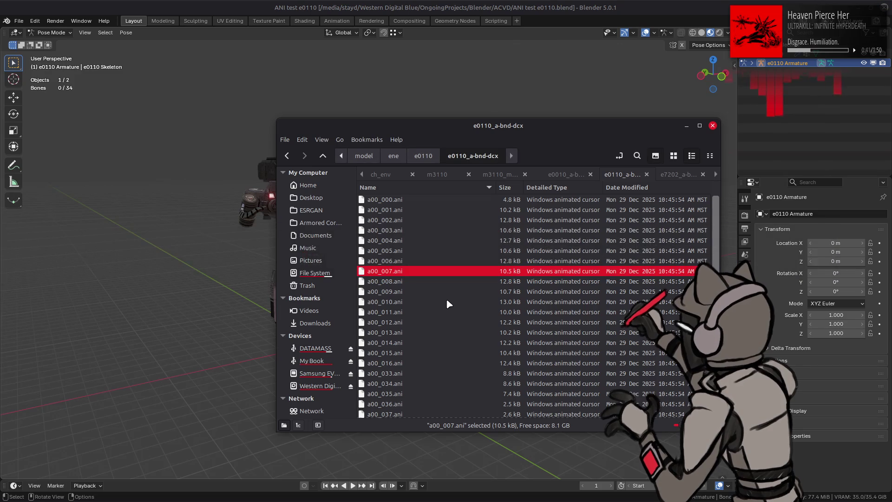
left_click(406, 301)
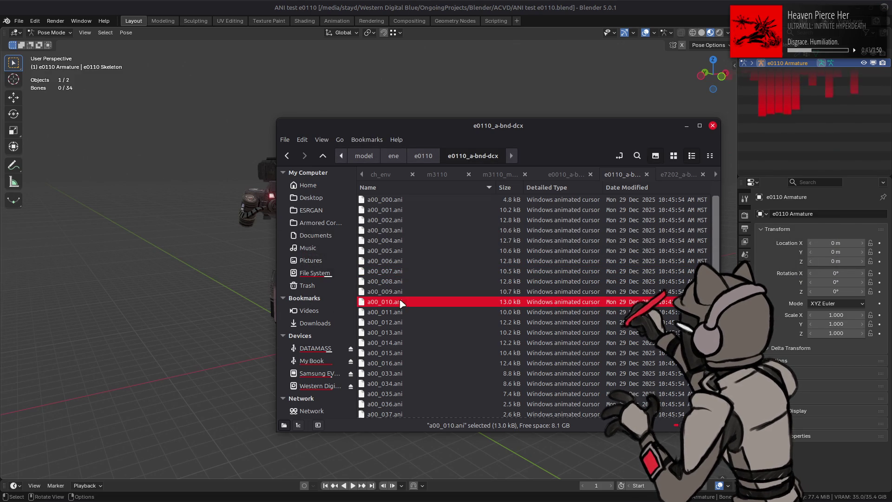
left_click_drag(320, 304, 273, 310)
left_click(269, 309)
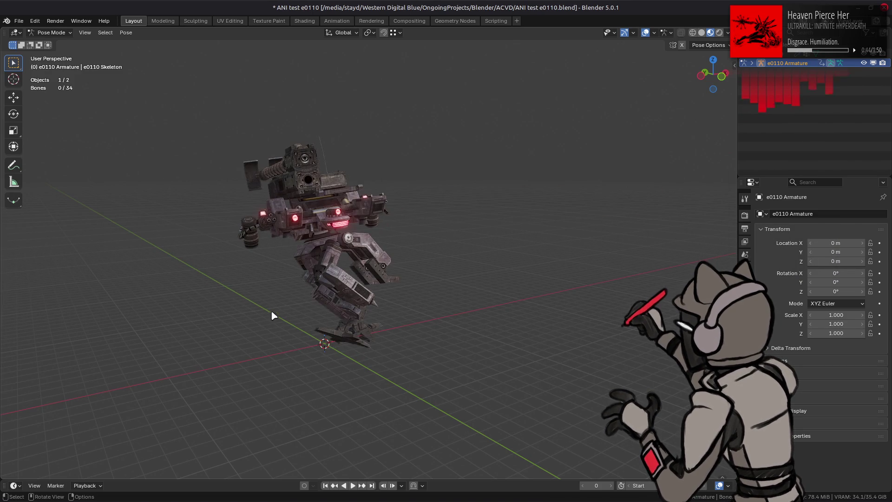
left_click(353, 485)
mouse_move(355, 471)
middle_mouse_down()
mouse_move(313, 434)
mouse_move(318, 438)
mouse_move(276, 366)
middle_mouse_up()
left_click(18, 21)
left_click(42, 60)
left_click(485, 271)
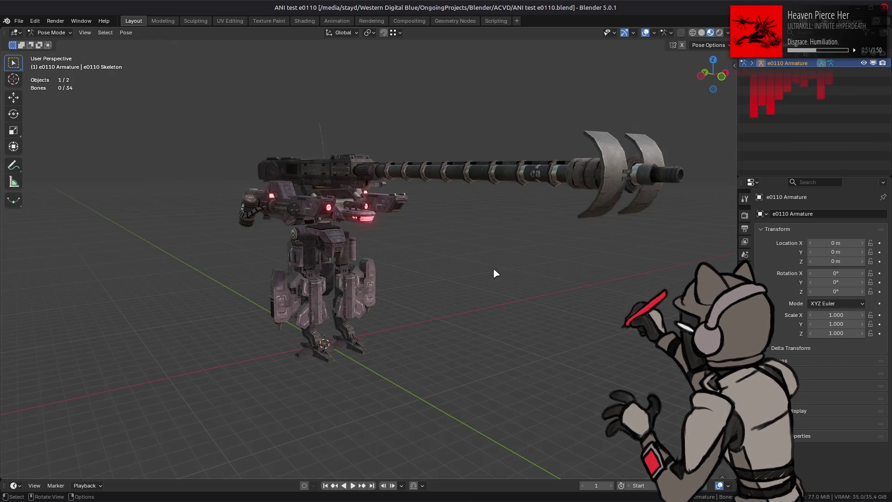
Import a00_011.ani onto the mech, play it, and choose Revert from the File menu.
key("alt+Tab")
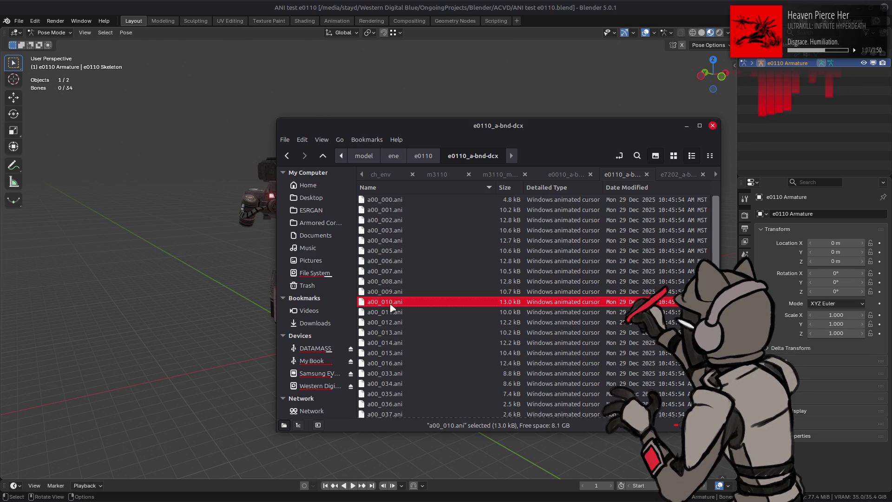
left_click(375, 314)
left_click_drag(376, 313, 158, 306)
left_click(218, 307)
mouse_move(275, 308)
middle_mouse_down()
mouse_move(364, 412)
mouse_move(381, 398)
mouse_move(330, 380)
mouse_move(245, 299)
middle_mouse_up()
left_click(353, 486)
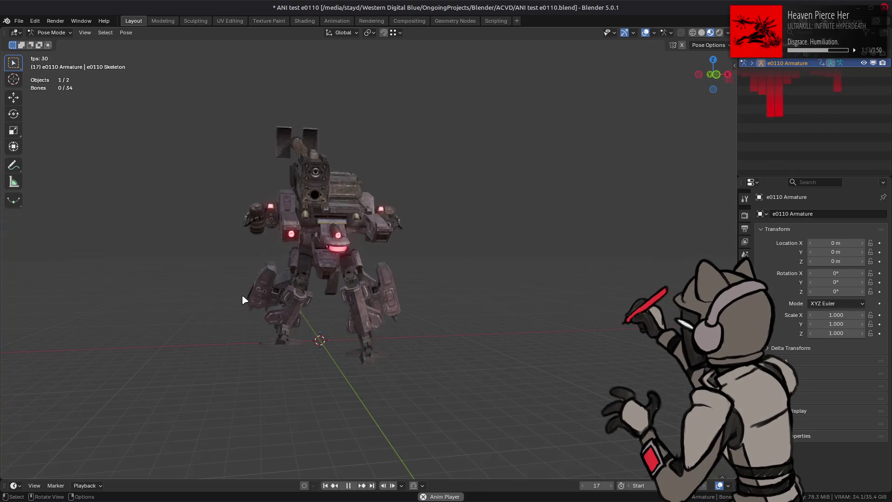
left_click(18, 21)
left_click(33, 60)
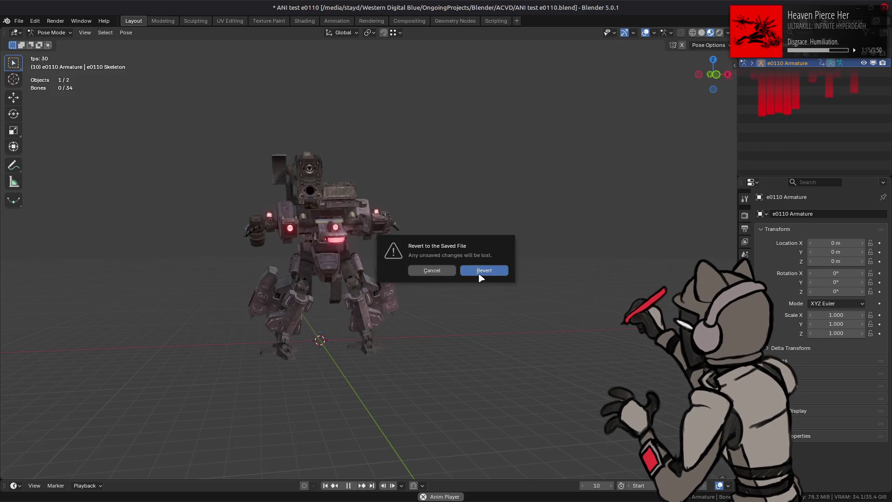
Confirm the revert, then import a00_011.ani onto the mech and play it from the front.
left_click(480, 274)
key("alt+Tab")
left_click_drag(400, 319, 271, 315)
left_click(352, 485)
mouse_move(399, 433)
middle_mouse_down()
mouse_move(396, 370)
mouse_move(409, 373)
mouse_move(431, 337)
middle_mouse_up()
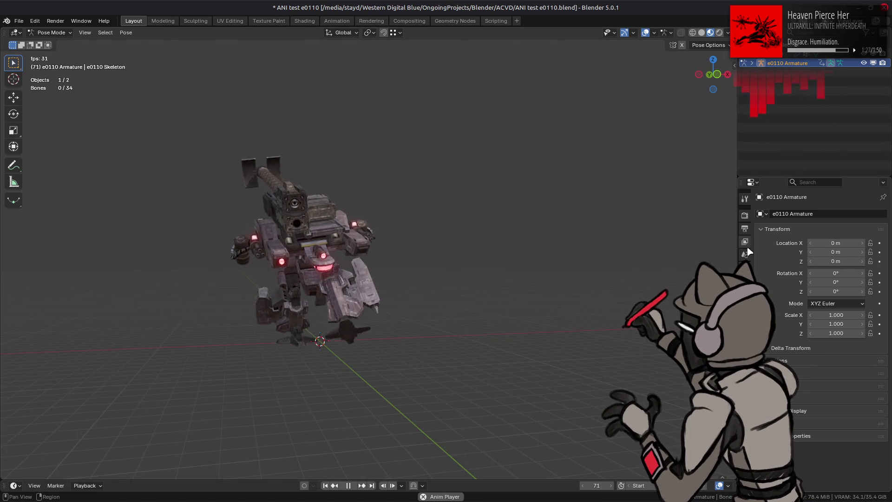
In Output Properties, switch the frame rate to 60 fps, then back to 30 fps.
left_click(744, 228)
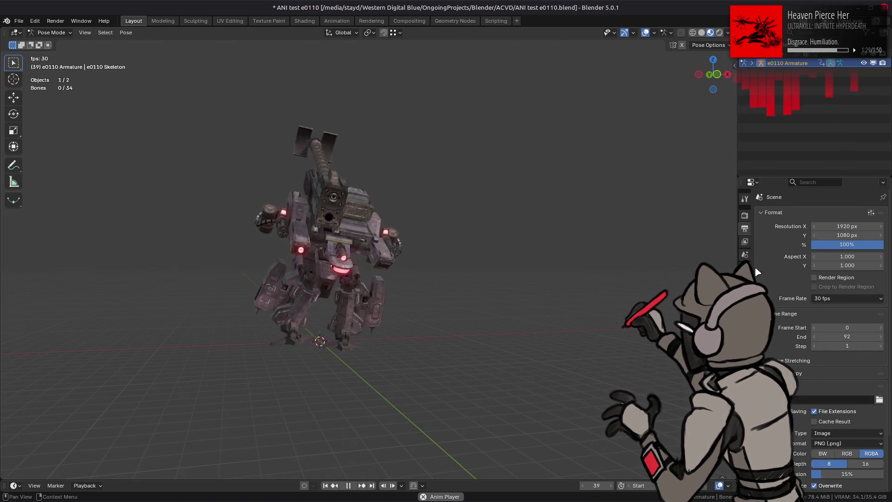
left_click(830, 300)
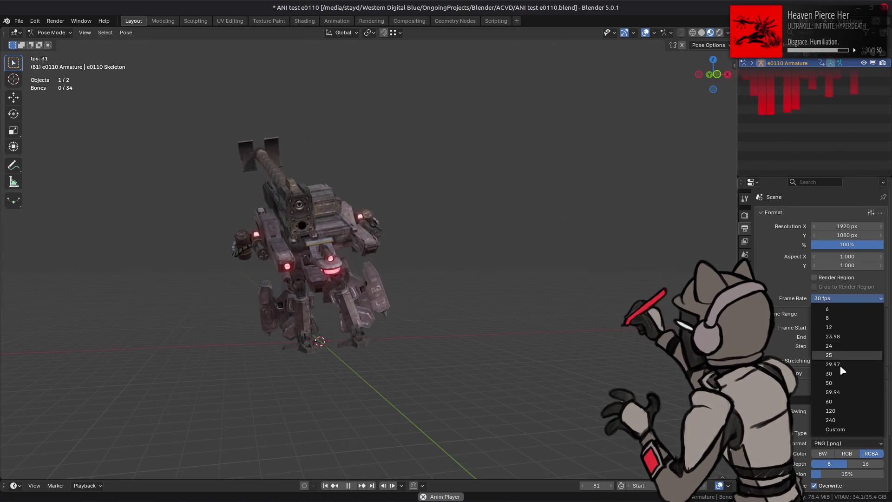
left_click(832, 389)
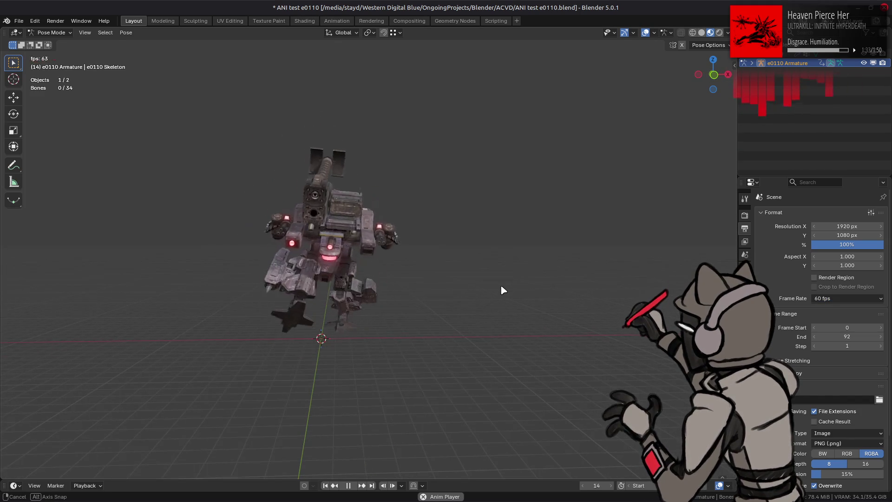
middle_click_drag(530, 294, 552, 295)
left_click(836, 299)
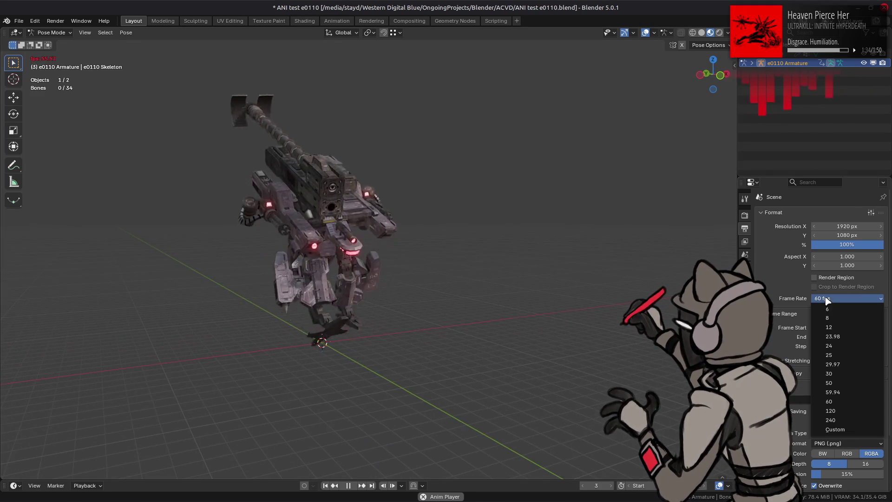
left_click(831, 352)
middle_click_drag(423, 244, 398, 242)
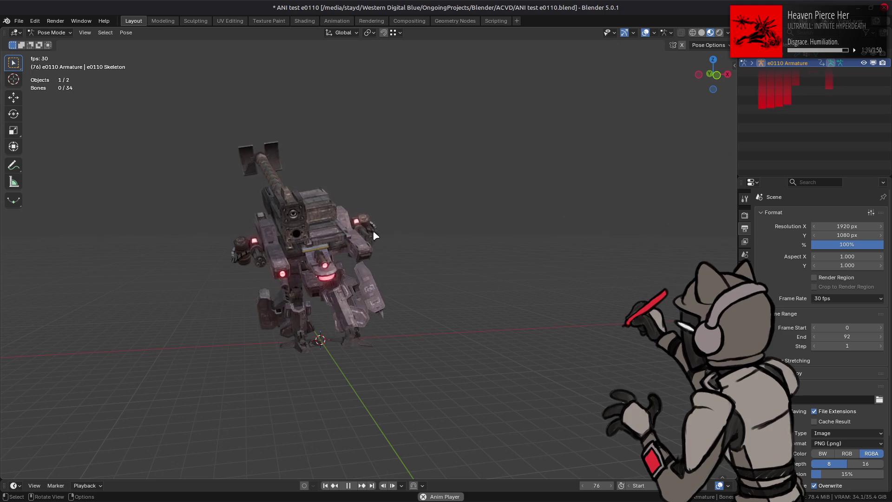
left_click(19, 21)
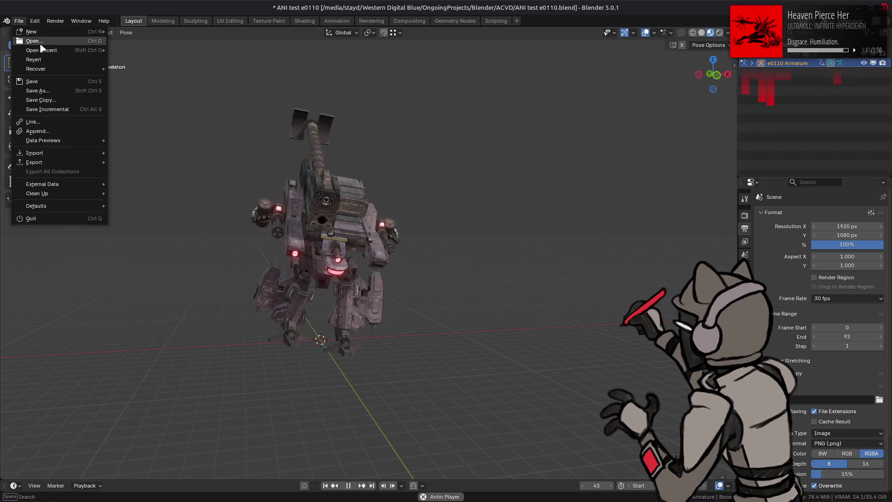
Revert the file, import a00_013.ani, play it briefly, and return to the first frame.
left_click(29, 65)
left_click(483, 270)
key("alt+Tab")
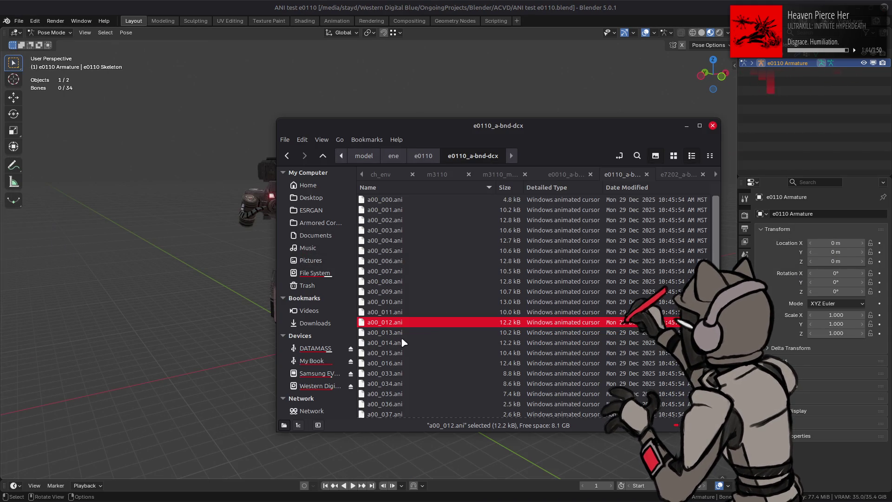
left_click_drag(400, 333, 221, 302)
left_click(221, 300)
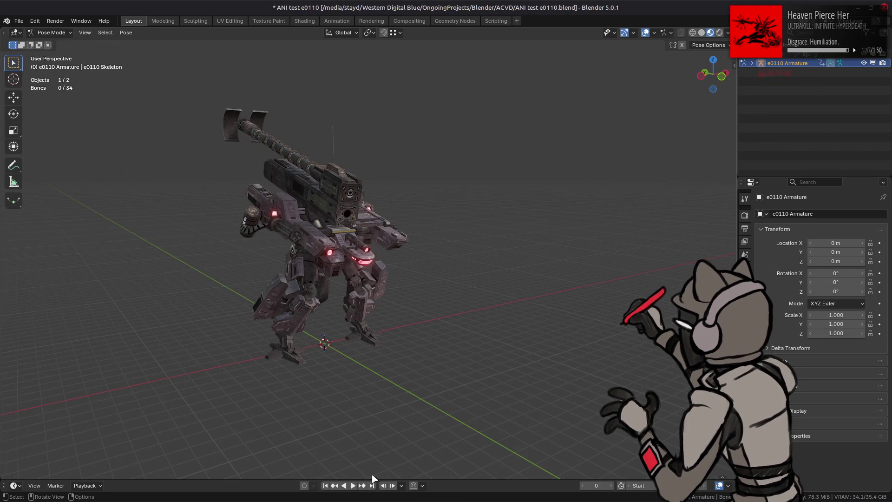
left_click(351, 486)
left_click(348, 485)
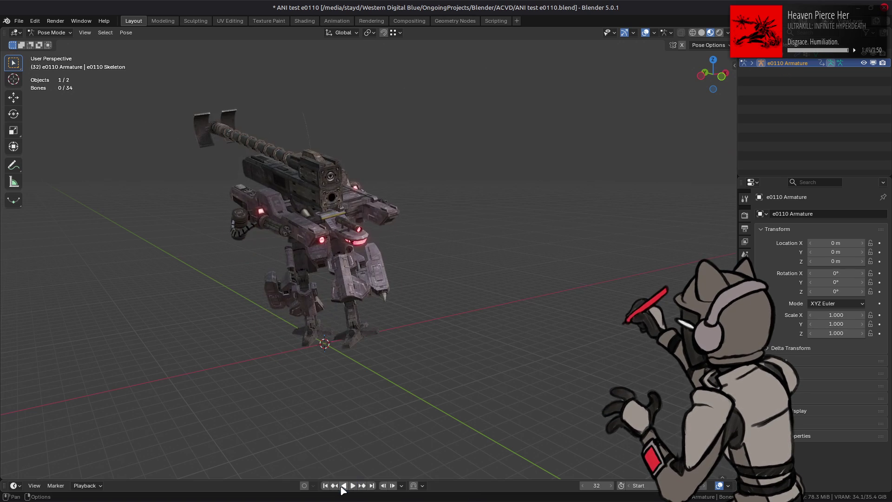
left_click(325, 485)
mouse_move(333, 329)
middle_mouse_down()
mouse_move(303, 319)
mouse_move(274, 285)
mouse_move(275, 262)
middle_mouse_up()
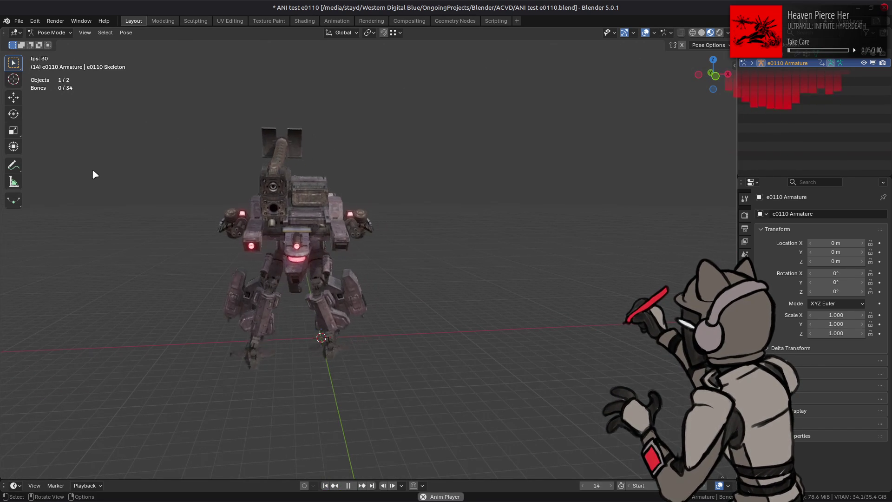
Revert the test file to its saved state.
left_click(19, 21)
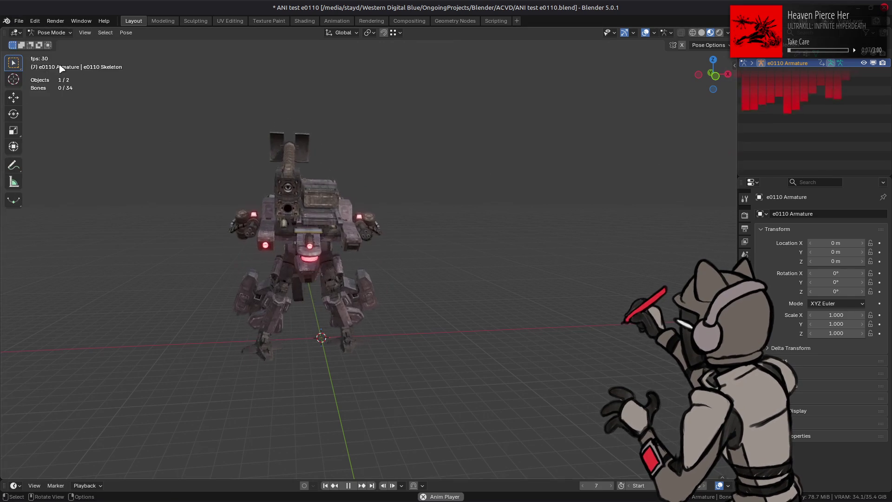
left_click(19, 21)
left_click(33, 59)
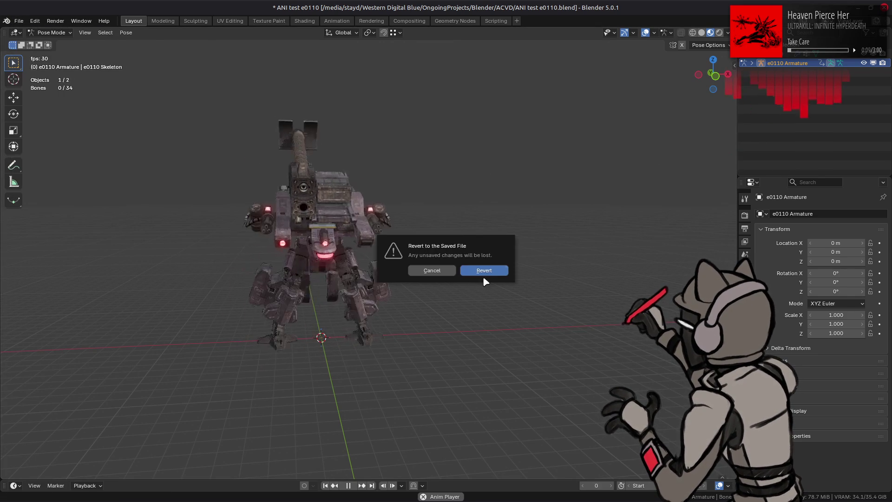
left_click(478, 270)
Import a00_033.ani onto the mech, play it, and choose Revert from the File menu.
left_click_drag(400, 377, 165, 324)
left_click(260, 325)
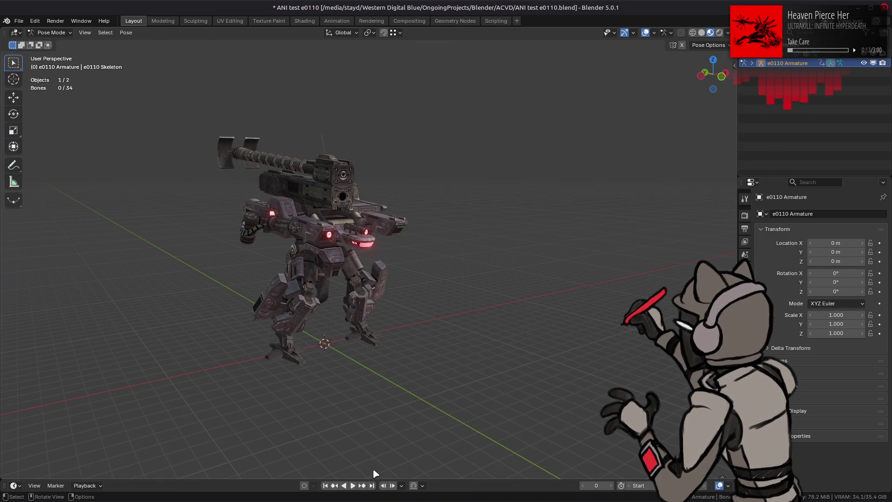
left_click(355, 485)
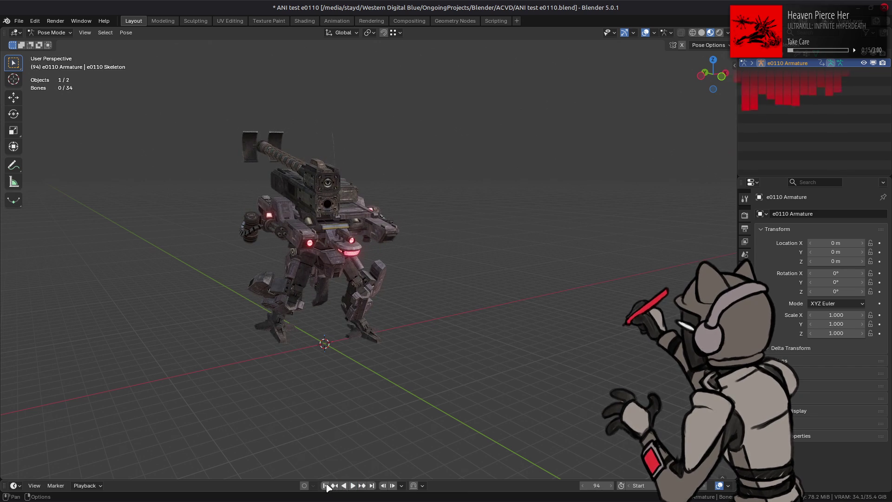
key("space")
mouse_move(352, 382)
middle_mouse_down()
mouse_move(338, 380)
mouse_move(370, 362)
middle_mouse_up()
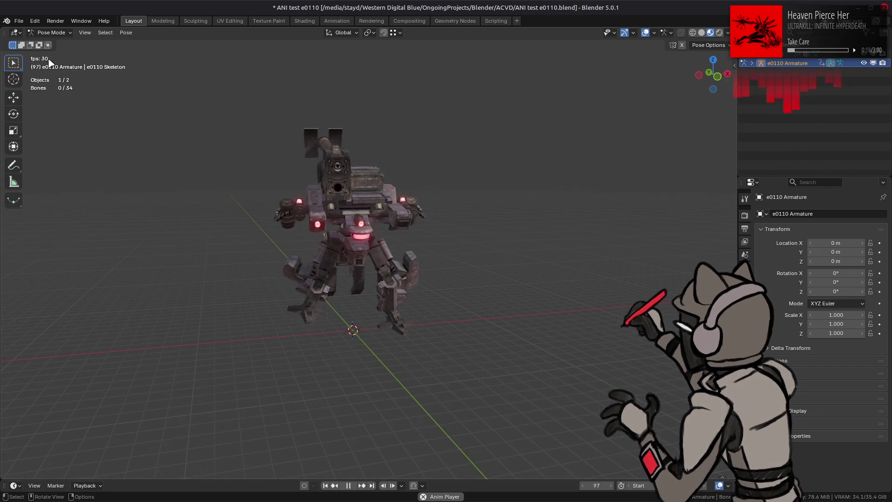
left_click(18, 21)
left_click(37, 62)
Confirm the revert, then import a00_033.ani and play it facing the mech's front.
left_click(472, 274)
scroll(440, 323, "down", 3)
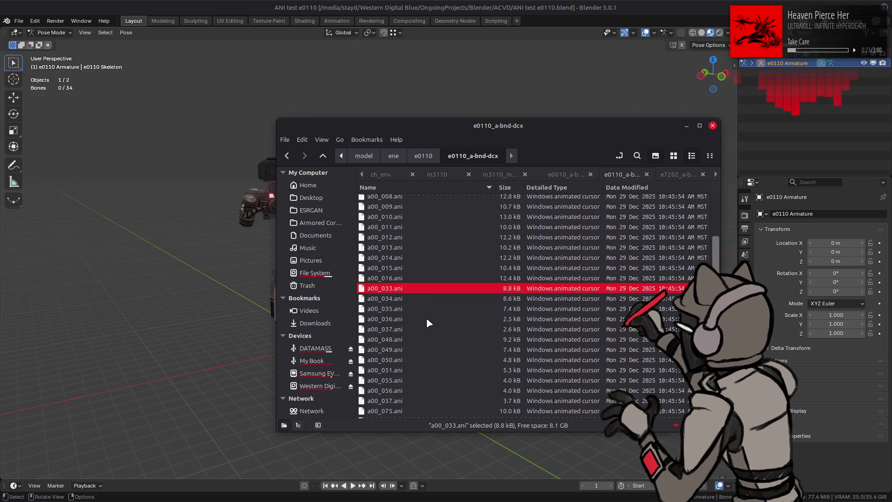
mouse_move(418, 329)
left_mouse_down()
mouse_move(193, 313)
mouse_move(277, 366)
left_mouse_up()
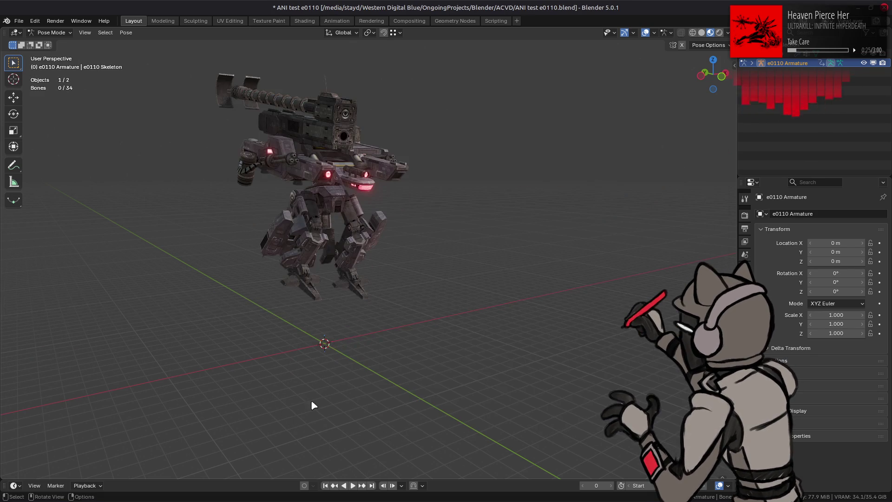
left_click(353, 485)
middle_click_drag(378, 436, 347, 436)
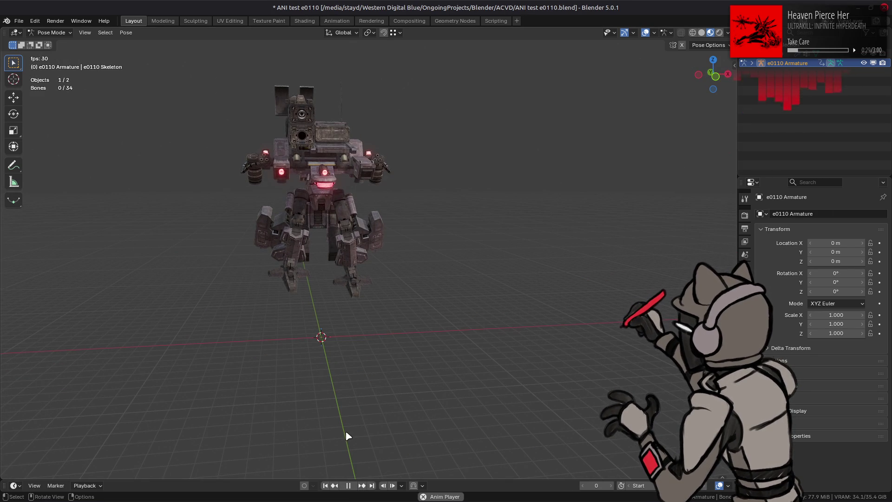
Revert to the saved file and import the next animation file onto the mech.
left_click(18, 21)
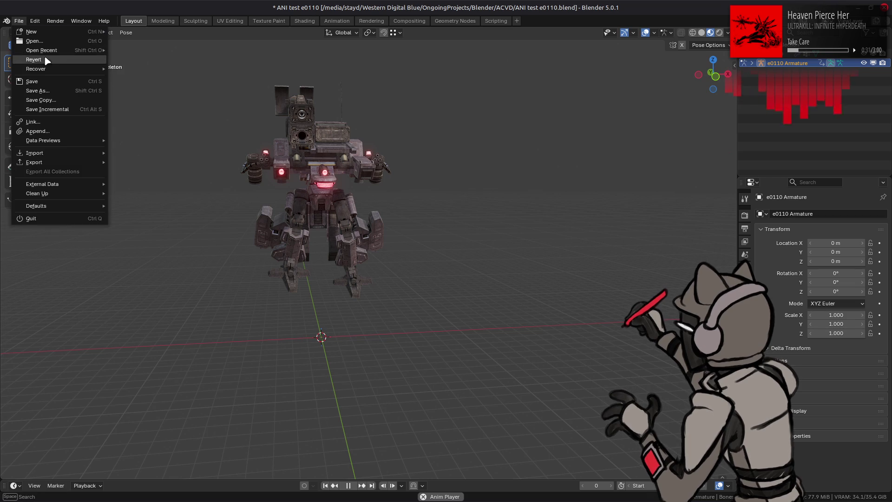
left_click(47, 60)
left_click(483, 270)
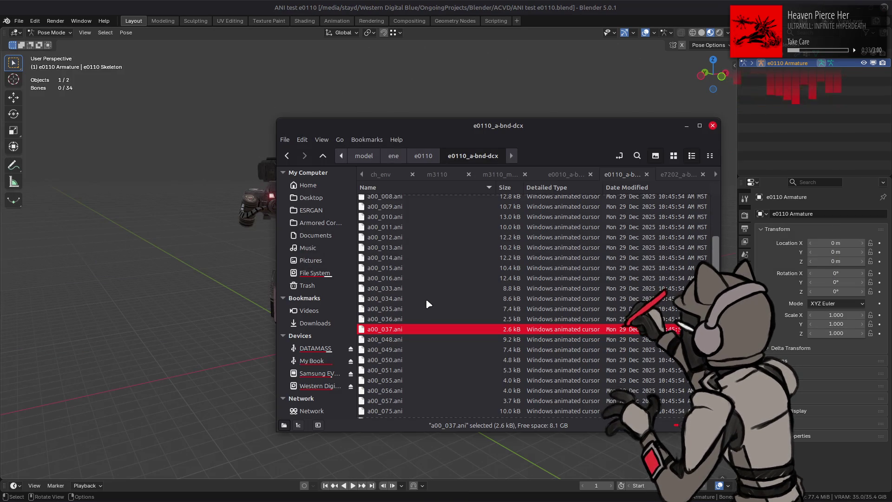
mouse_move(380, 360)
left_mouse_down()
mouse_move(288, 360)
mouse_move(220, 342)
left_mouse_up()
left_click(222, 344)
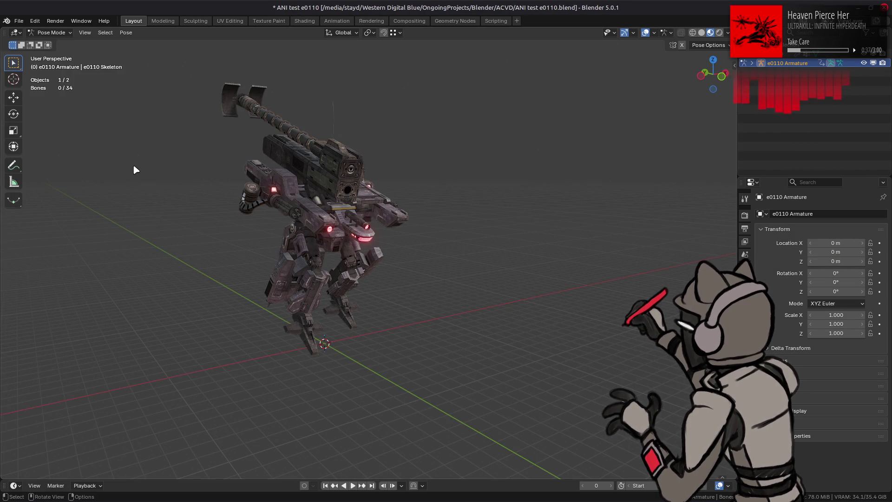
Revert again, then import a00_057.ani and play it from an elevated front view.
left_click(20, 21)
left_click(28, 51)
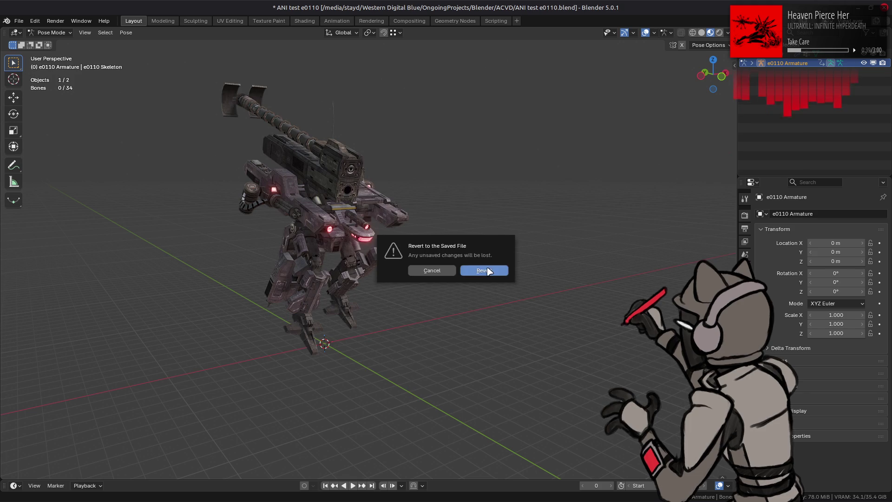
left_click(484, 271)
key("alt+Tab")
scroll(415, 329, "down", 3)
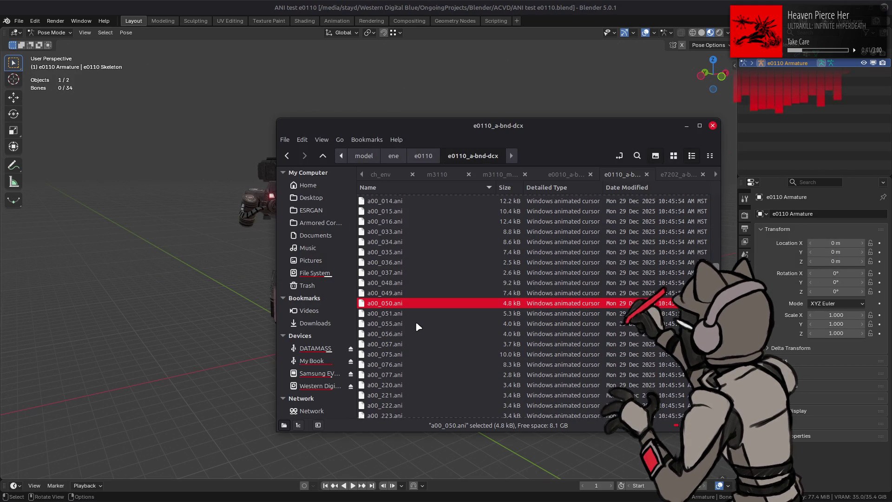
left_click(416, 323)
left_click(399, 336)
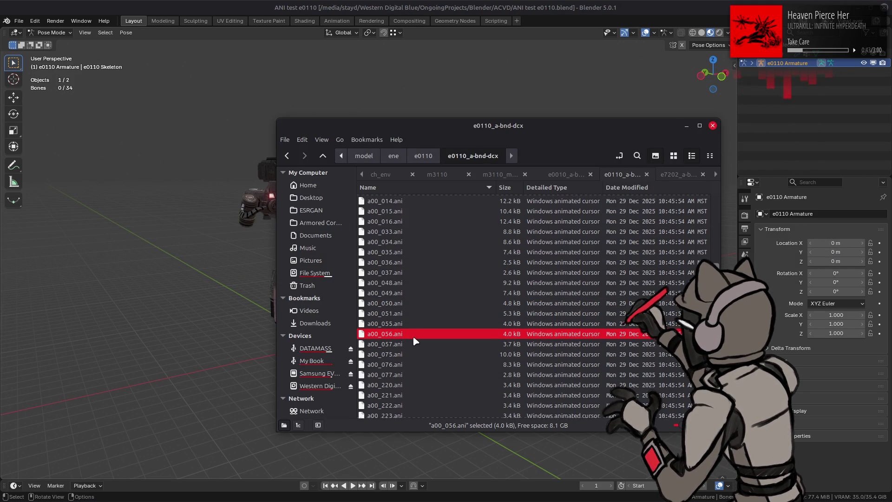
left_click(390, 345)
left_click_drag(196, 340, 197, 340)
left_click(246, 346)
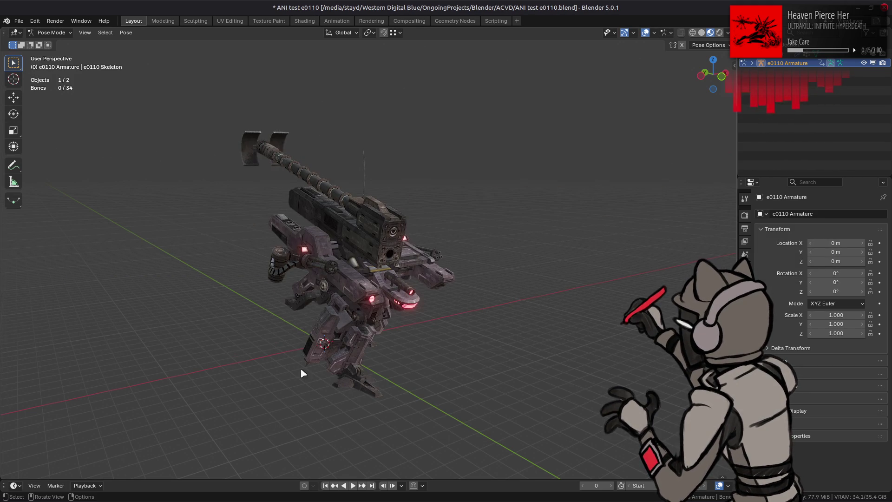
left_click(359, 486)
mouse_move(362, 470)
middle_mouse_down()
mouse_move(355, 392)
mouse_move(342, 377)
middle_mouse_up()
Revert the file, then import a00_220.ani and play it facing the mech.
left_click(19, 21)
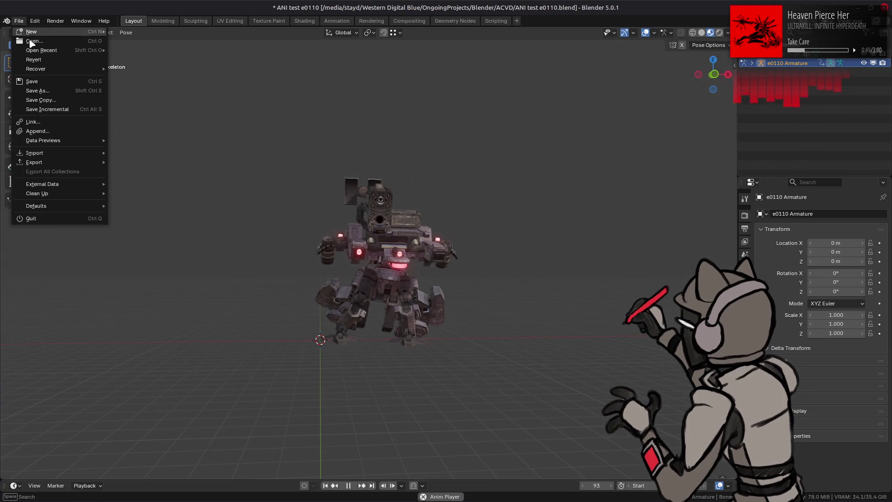
left_click(33, 59)
left_click(501, 268)
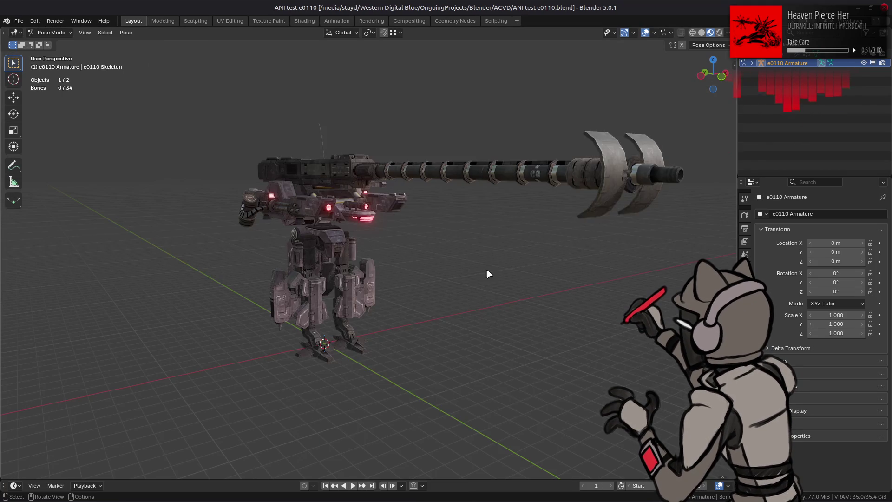
key("alt+Tab")
scroll(415, 319, "down", 1)
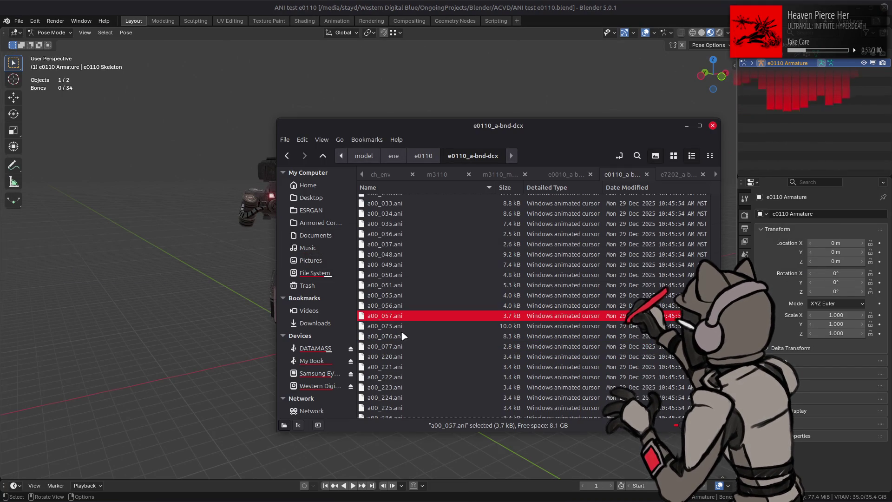
left_click(402, 328)
left_click(401, 336)
left_click(398, 347)
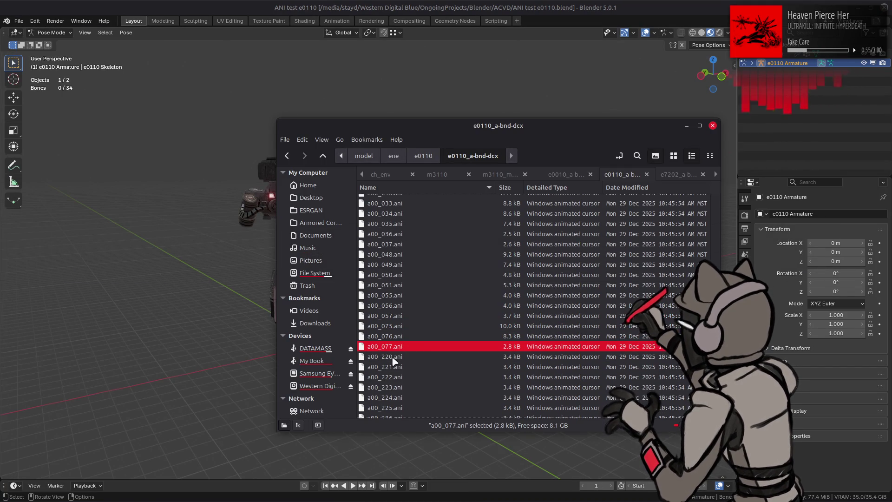
left_click(383, 359)
left_click_drag(230, 344, 230, 346)
left_click(228, 348)
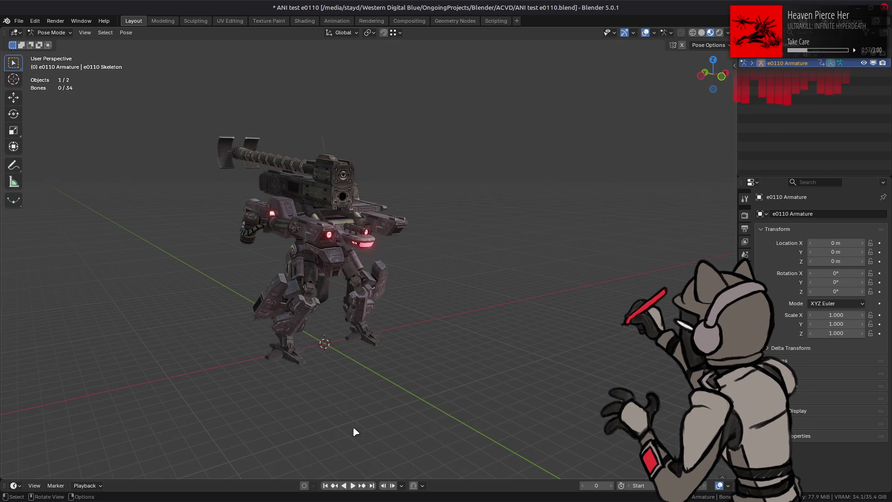
left_click(353, 485)
mouse_move(359, 418)
middle_mouse_down()
mouse_move(362, 388)
mouse_move(399, 384)
middle_mouse_up()
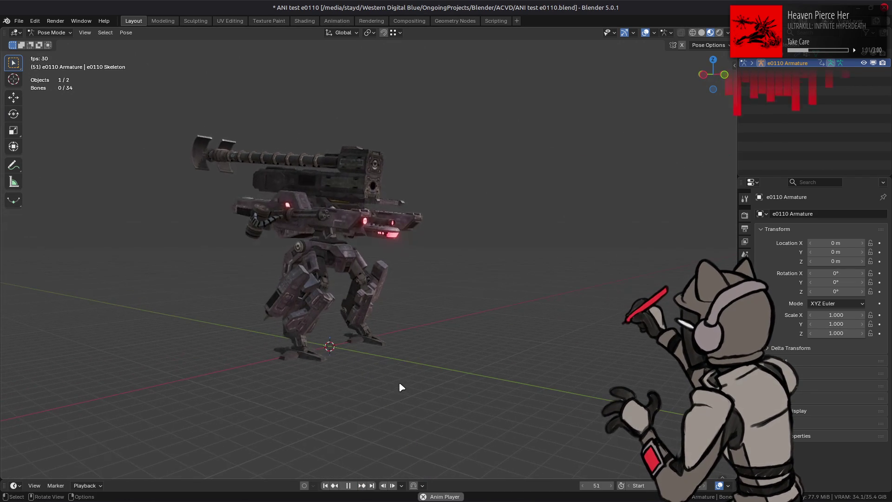
Revert the file, then import a00_225.ani and play it briefly.
left_click(19, 21)
left_click(51, 59)
left_click(483, 270)
key("alt+Tab")
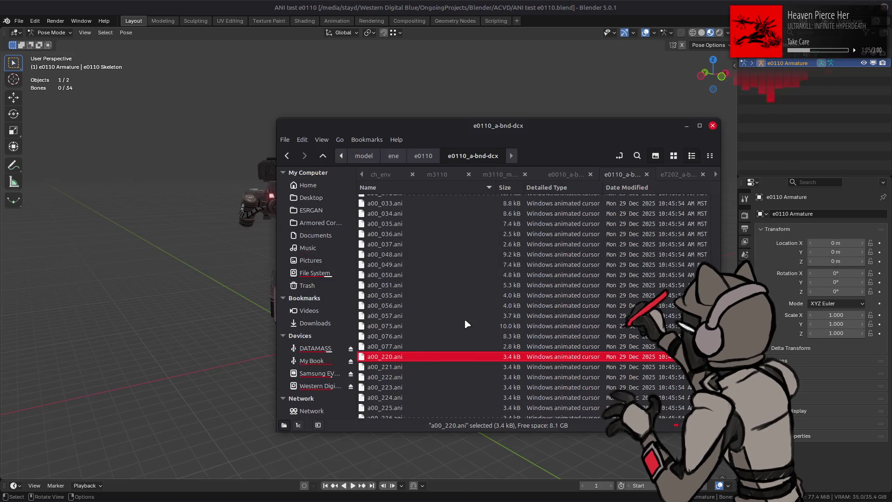
scroll(464, 319, "down", 3)
left_click(400, 291)
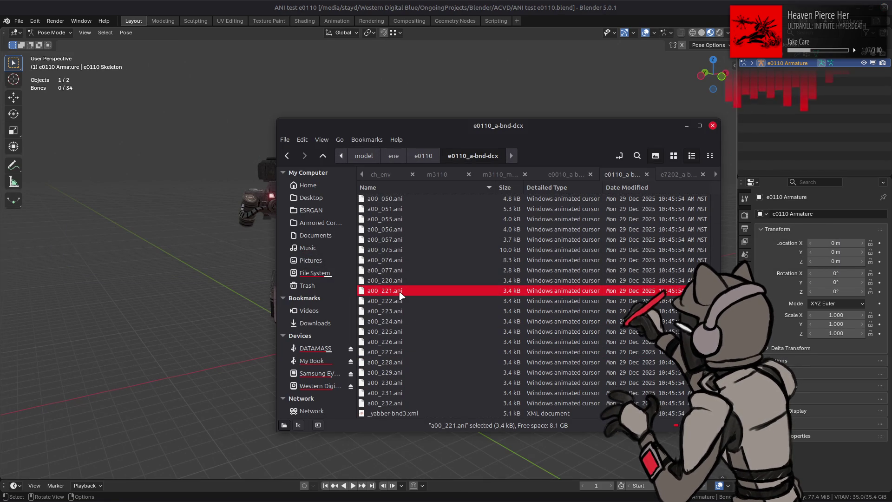
left_click_drag(392, 338, 179, 320)
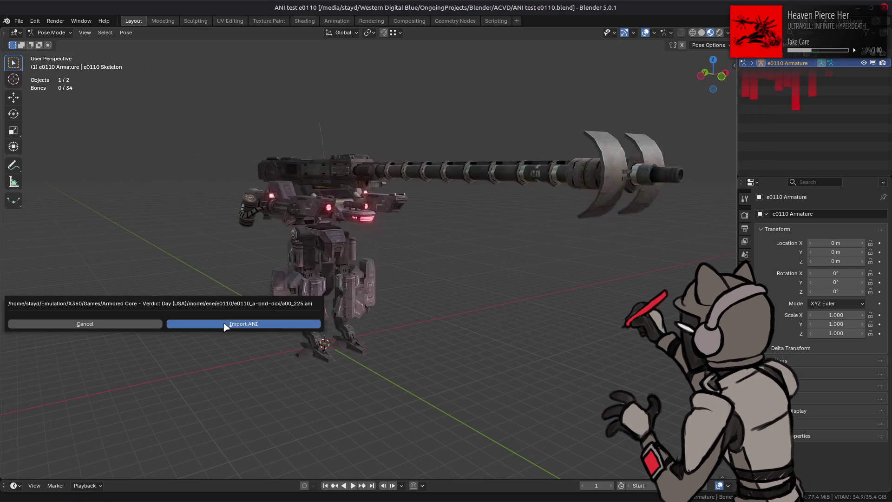
left_click(218, 324)
left_click(353, 485)
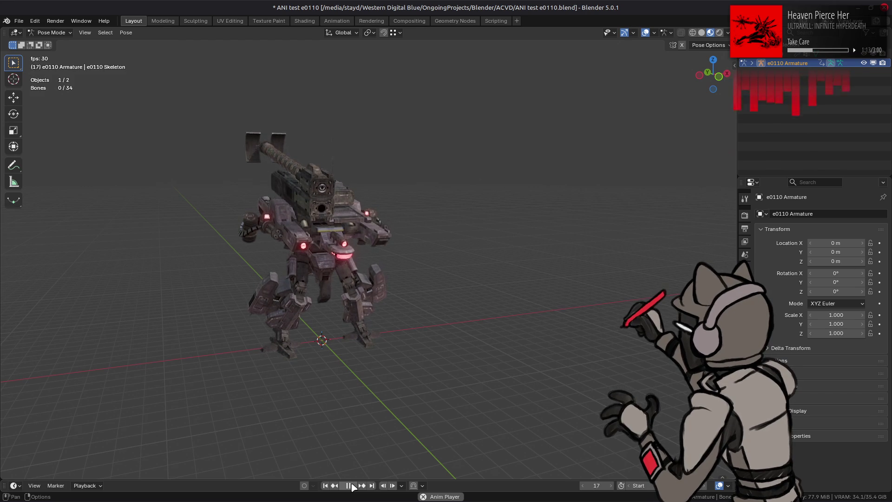
left_click(352, 485)
Revert the file, then import a00_226.ani and play it on the mech.
left_click(18, 21)
left_click(37, 61)
left_click(469, 274)
key("alt+Tab")
left_click_drag(397, 343, 247, 324)
left_click(246, 324)
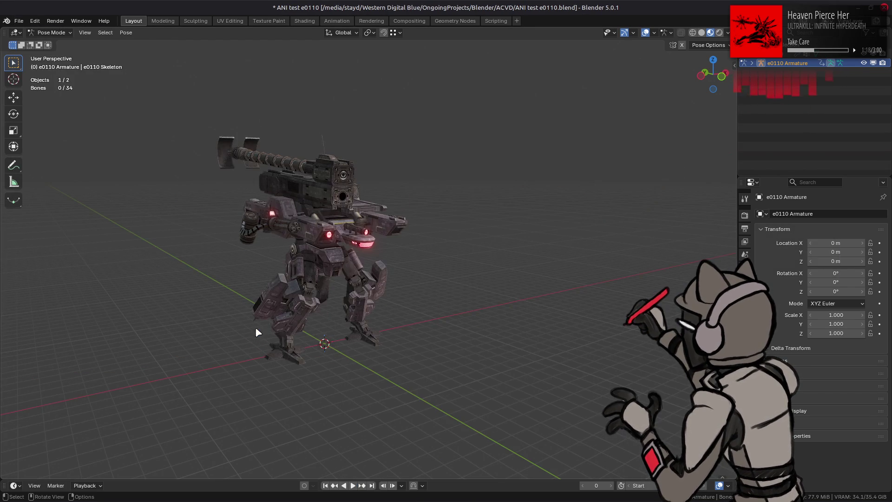
left_click(353, 485)
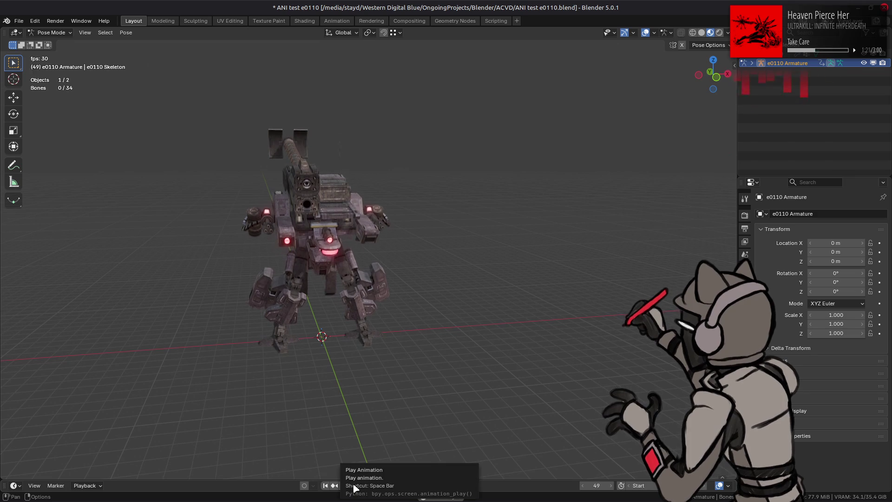
left_click(18, 21)
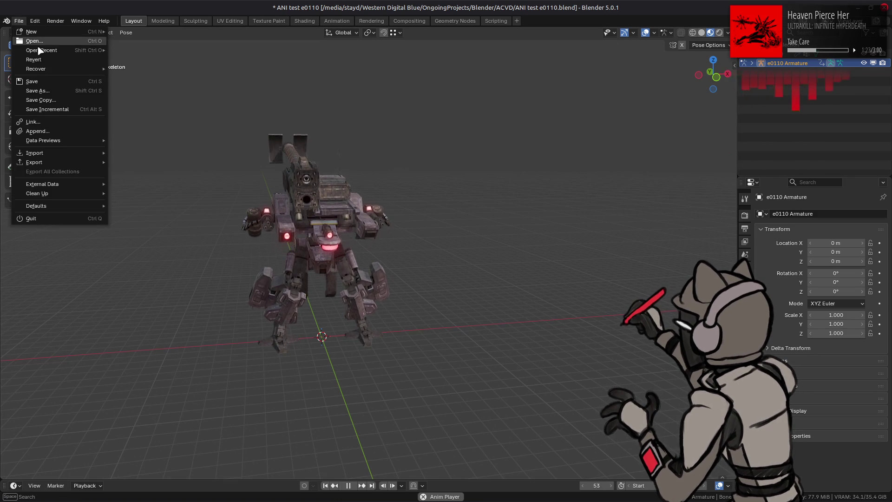
Revert to the saved file and reload the e0110_a-bnd-dcx folder listing in the file manager.
left_click(46, 61)
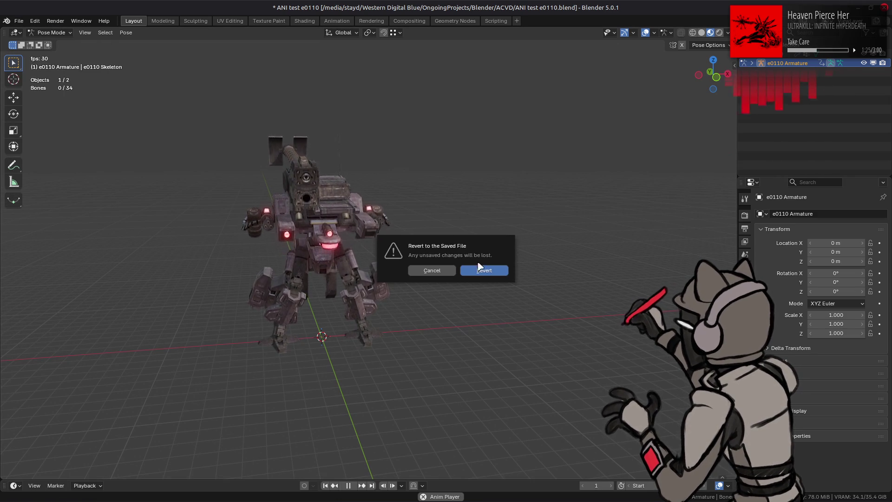
left_click(483, 270)
key("alt+Tab")
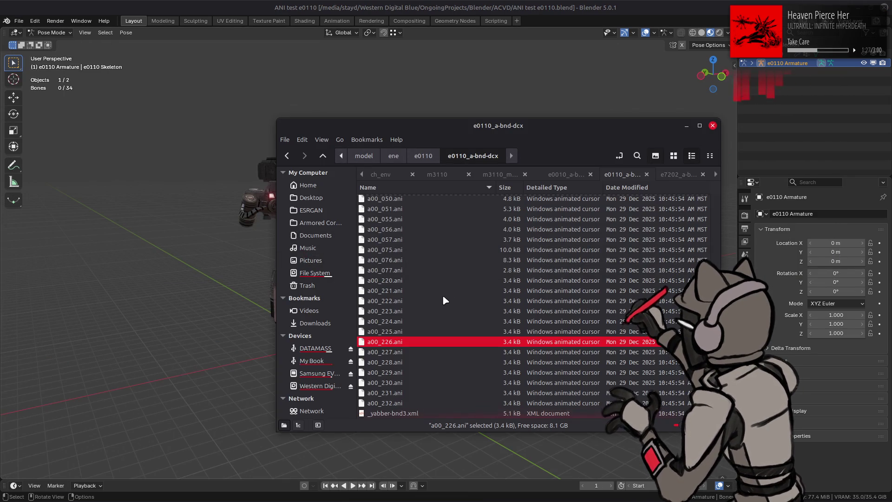
scroll(443, 292, "down", 5)
scroll(443, 289, "up", 7)
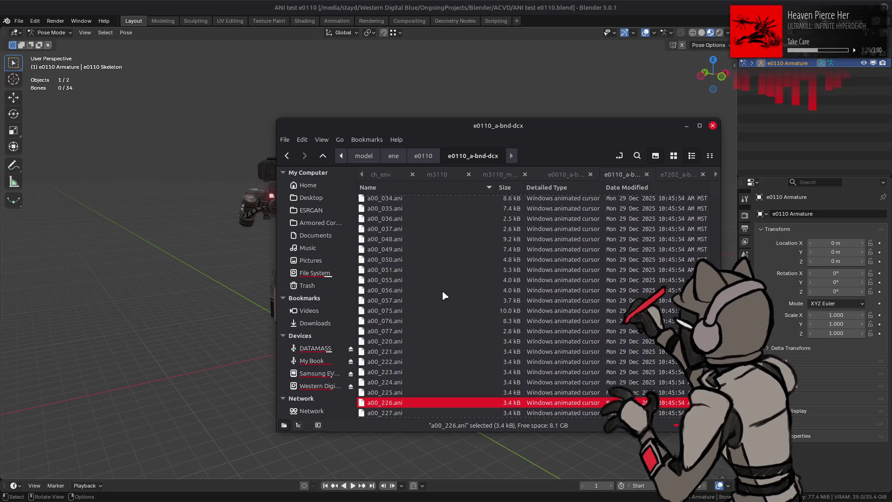
scroll(443, 291, "down", 2)
key("alt+Up")
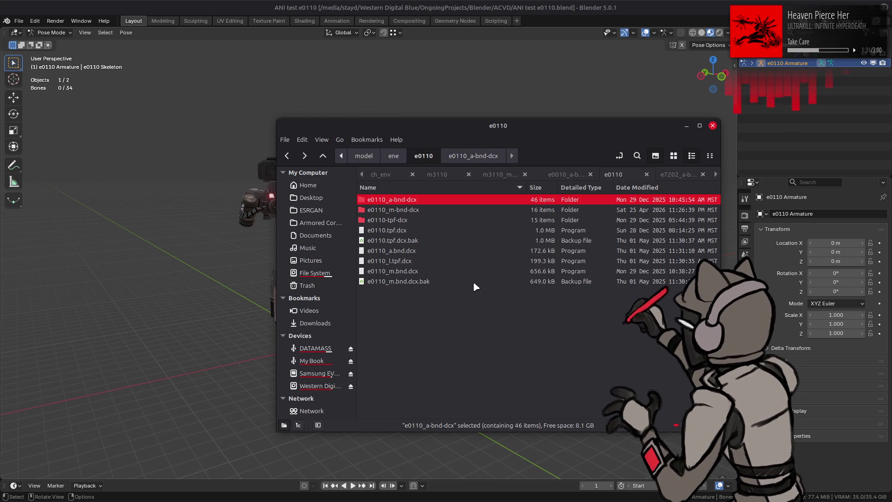
key("Return")
scroll(456, 274, "up", 8)
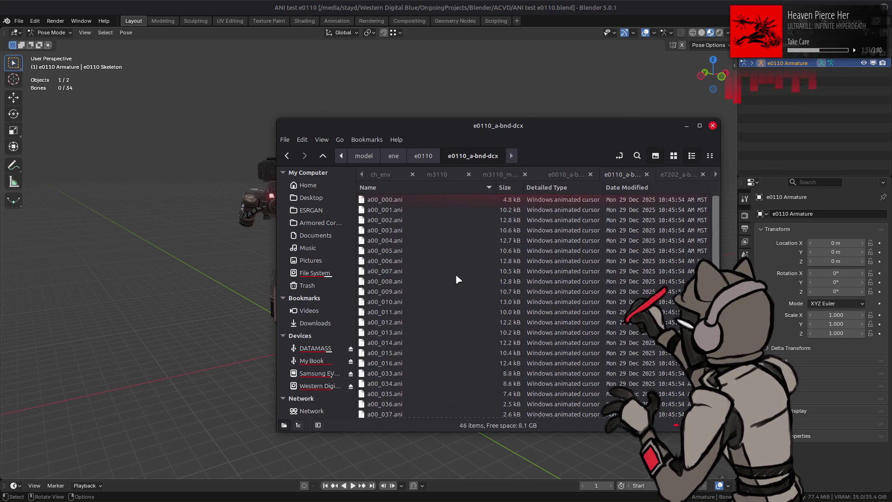
scroll(453, 276, "down", 5)
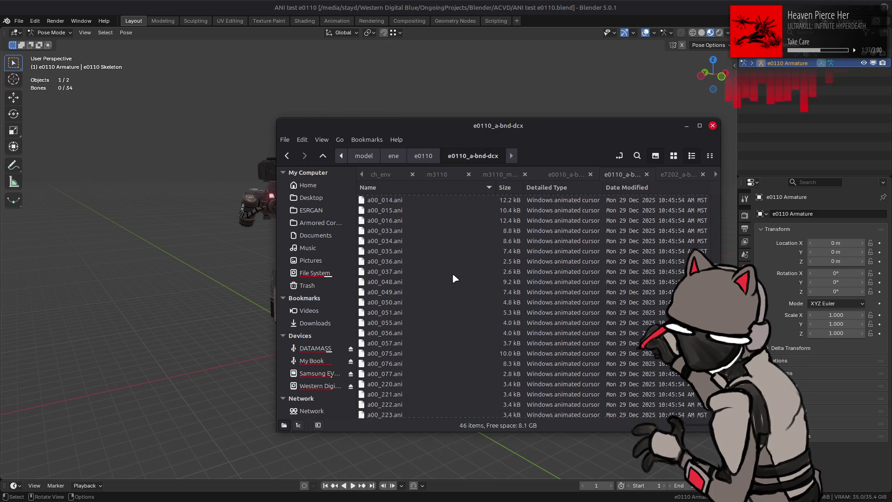
Select a00_077.ani in the file manager's animation list.
left_click(399, 364)
left_click(399, 354)
left_click(401, 364)
left_click(399, 354)
left_click(399, 364)
left_click(398, 374)
left_click(398, 365)
left_click(399, 353)
left_click(396, 375)
Import a00_077.ani onto the mech, orbit around it, and choose Revert from the File menu.
left_click_drag(391, 375, 215, 319)
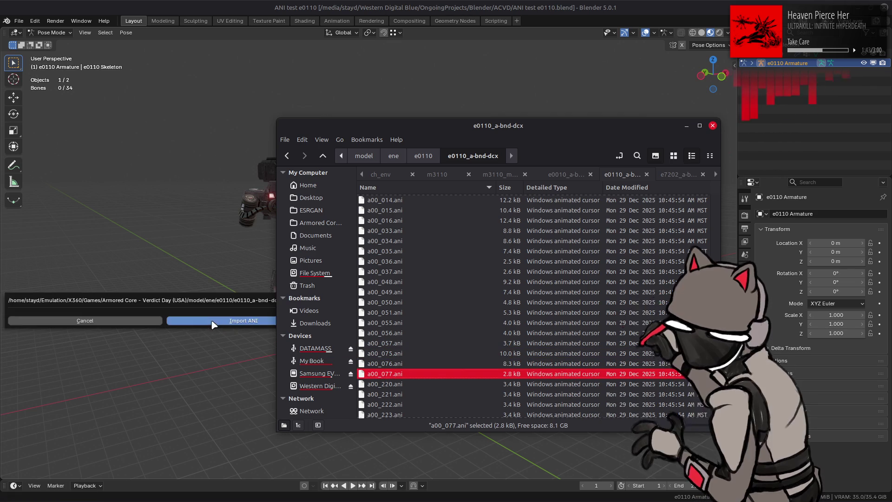
left_click(215, 320)
mouse_move(284, 336)
middle_mouse_down()
mouse_move(353, 324)
mouse_move(355, 299)
mouse_move(332, 318)
mouse_move(450, 282)
mouse_move(521, 283)
mouse_move(453, 299)
mouse_move(445, 284)
mouse_move(428, 290)
middle_mouse_up()
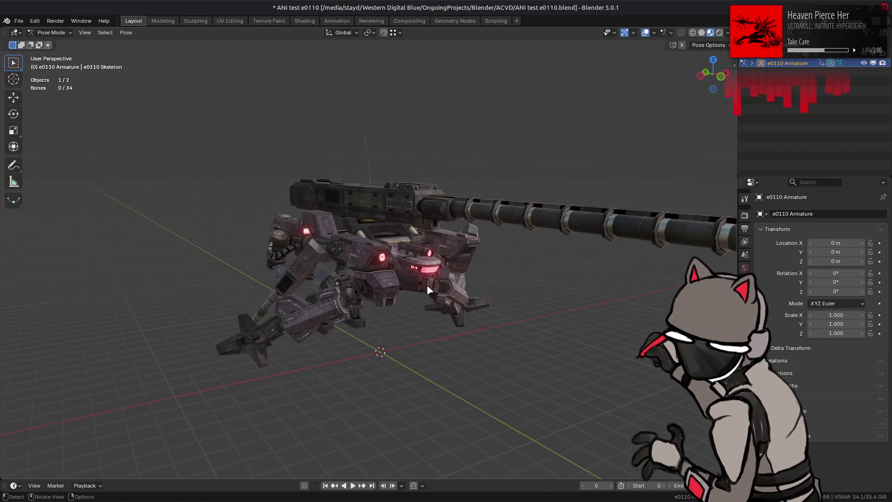
left_click(18, 21)
left_click(47, 61)
Revert the e0110 file and unpack e0120_a.bnd.dcx from the e0120 folder.
left_click(484, 270)
key("alt+Tab")
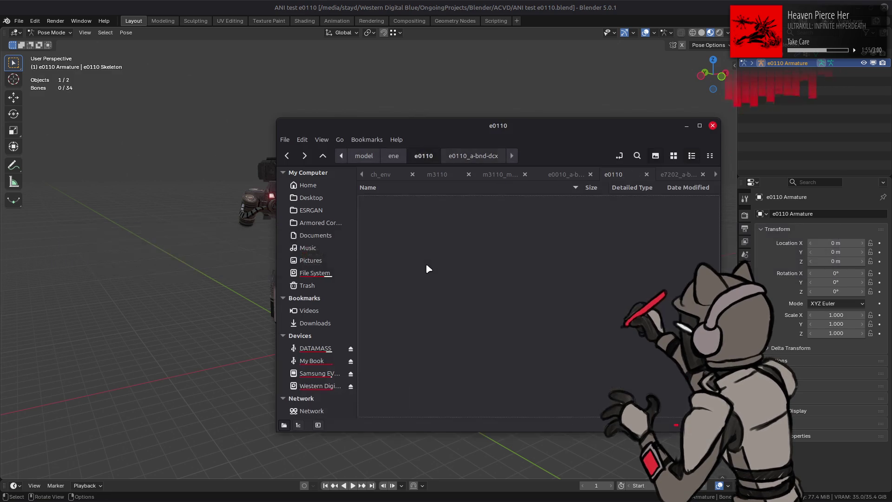
key("alt+Up")
double_click(397, 258)
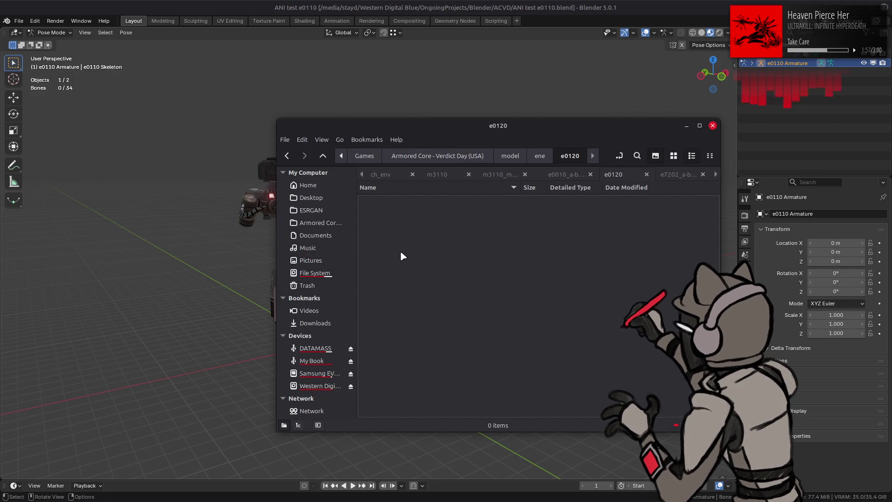
right_click(410, 232)
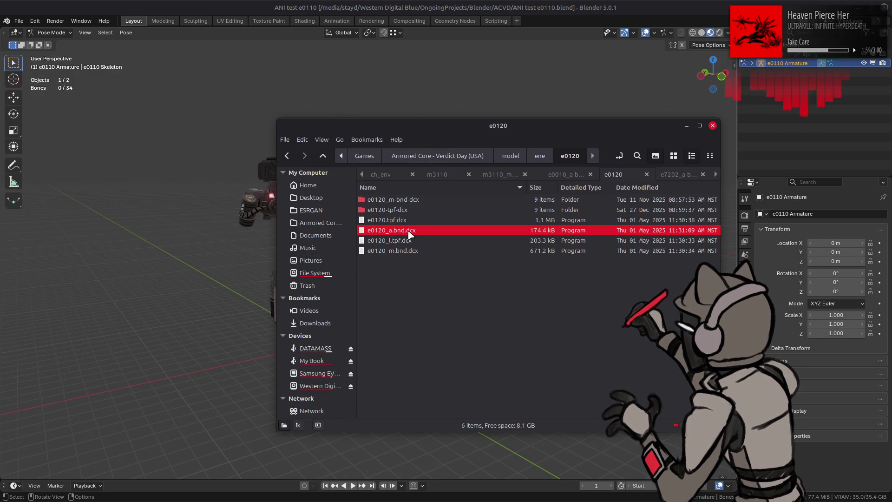
left_click(419, 239)
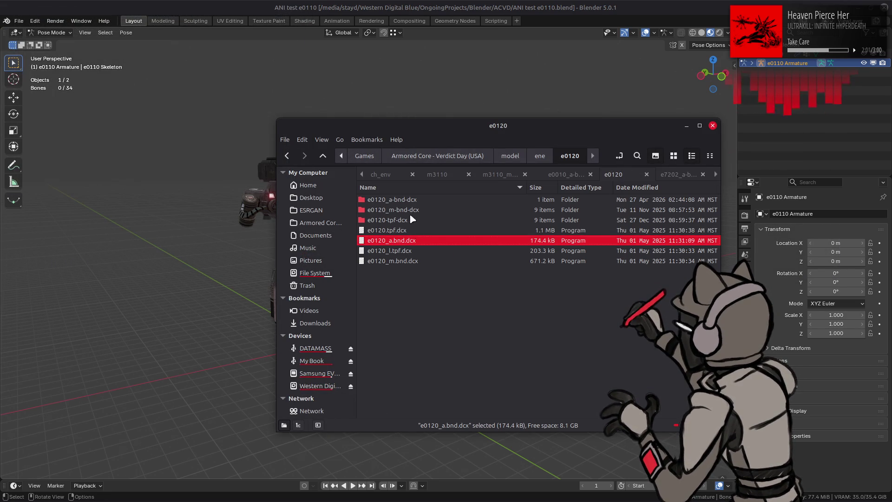
double_click(406, 200)
Import a00_076.ani onto the e0110 mech and inspect it from several angles.
scroll(417, 238, "down", 5)
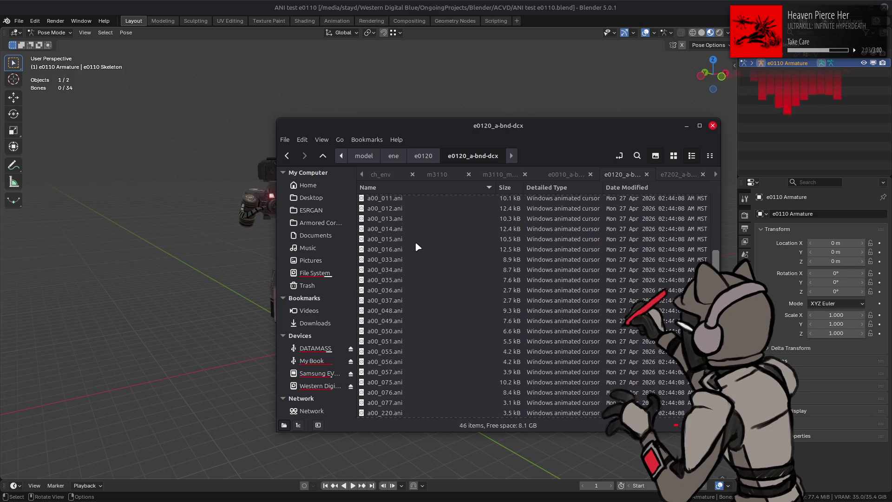
left_click_drag(394, 278, 233, 294)
left_click(232, 295)
middle_click_drag(298, 299, 490, 293)
mouse_move(298, 271)
middle_mouse_down()
mouse_move(441, 278)
mouse_move(336, 278)
mouse_move(349, 281)
middle_mouse_up()
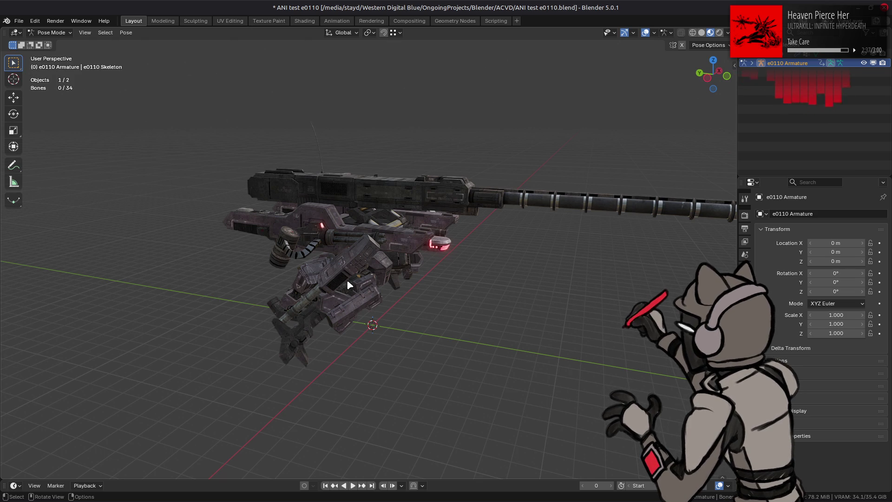
mouse_move(380, 239)
middle_mouse_down()
mouse_move(340, 221)
mouse_move(309, 255)
mouse_move(378, 205)
mouse_move(389, 247)
mouse_move(389, 232)
mouse_move(314, 204)
middle_mouse_up()
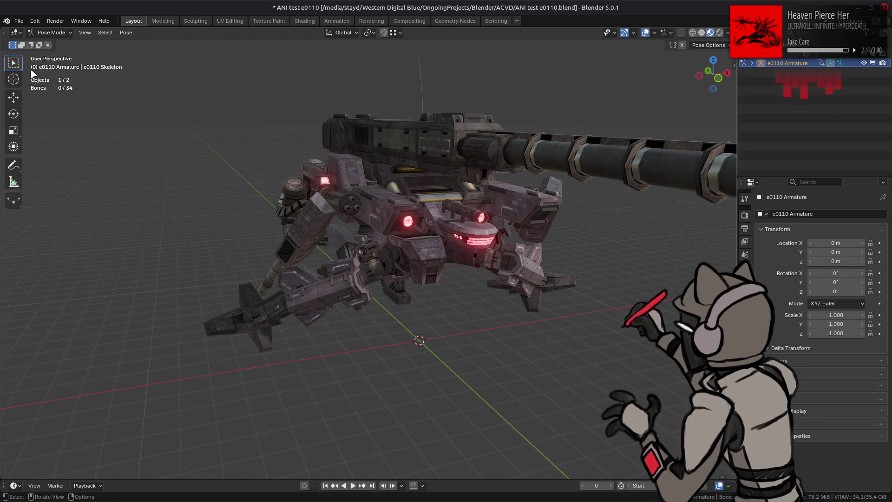
left_click(19, 23)
Start a new General scene, discarding the e0110 changes.
mouse_move(41, 51)
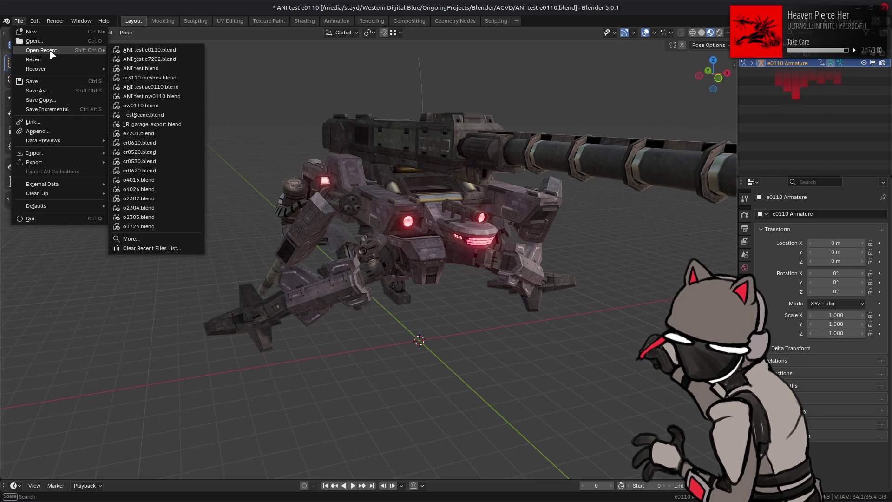
mouse_move(52, 35)
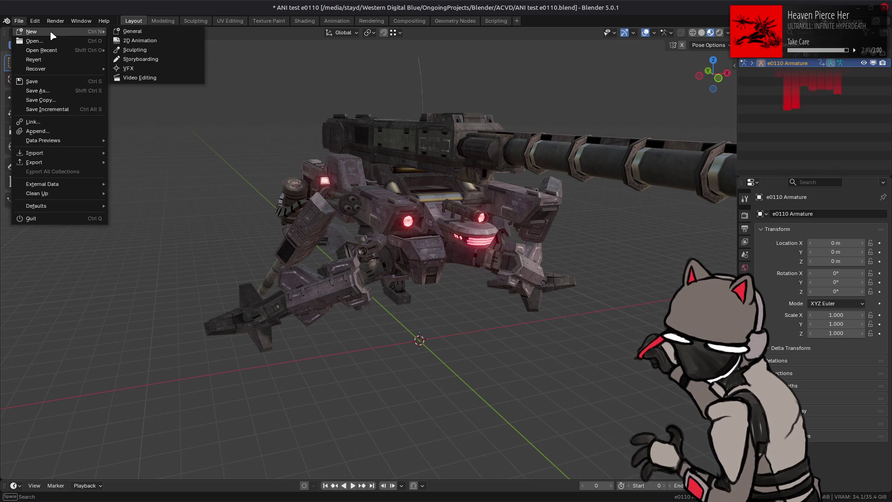
left_click(165, 32)
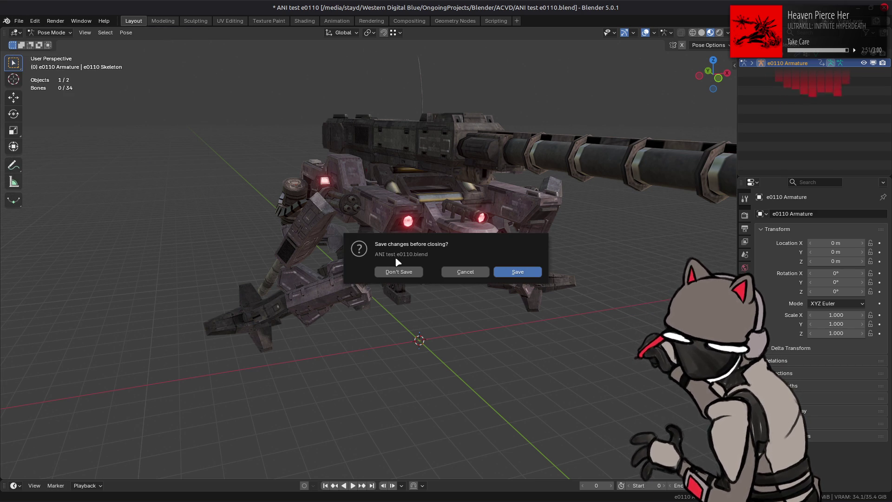
left_click(399, 270)
Drop e0210.flv from the e0210_m-bnd-dcx folder into Blender as a FLVER import.
key("alt+Tab")
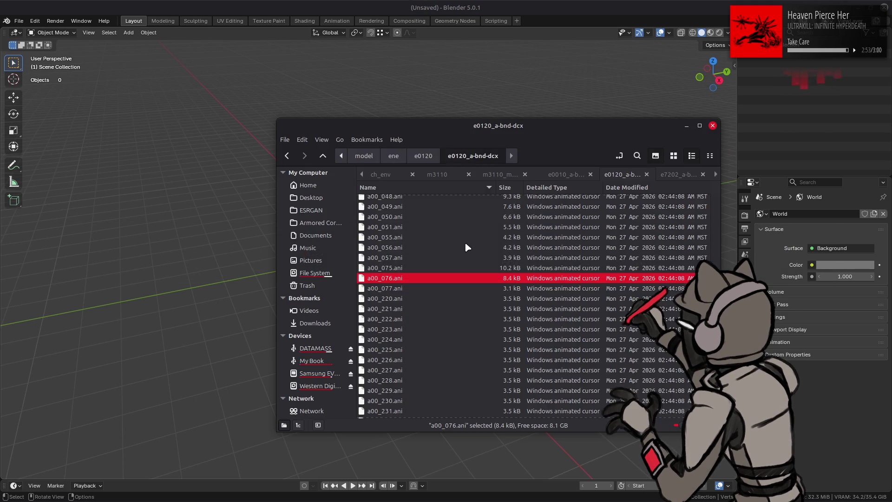
key("BackSpace")
key("BackSpace")
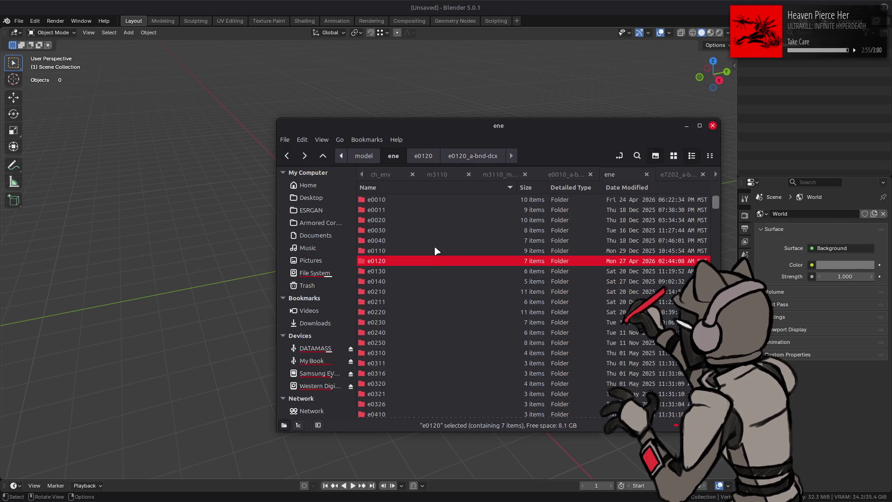
scroll(434, 254, "down", 1)
double_click(422, 262)
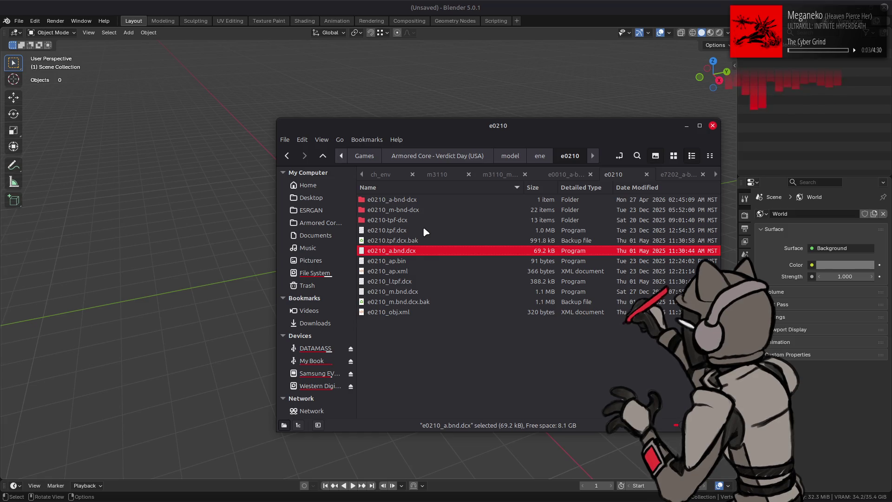
double_click(405, 209)
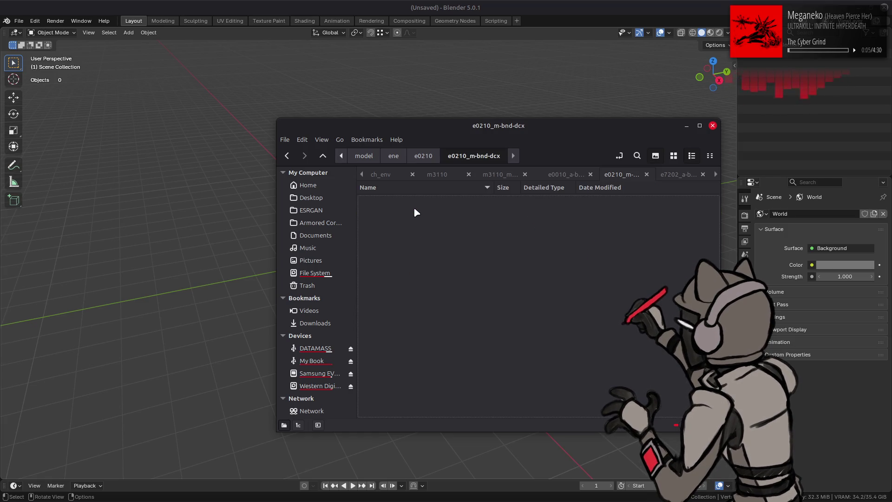
left_click(385, 199)
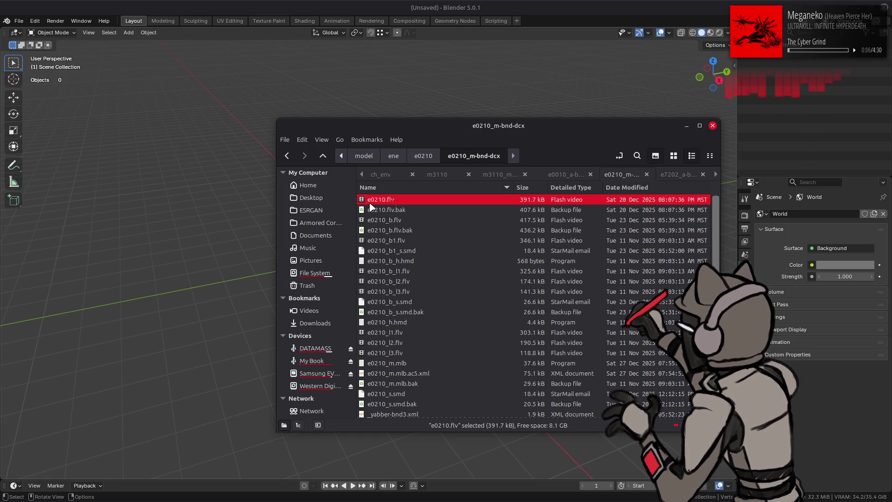
left_click_drag(390, 199, 209, 218)
left_click(174, 205)
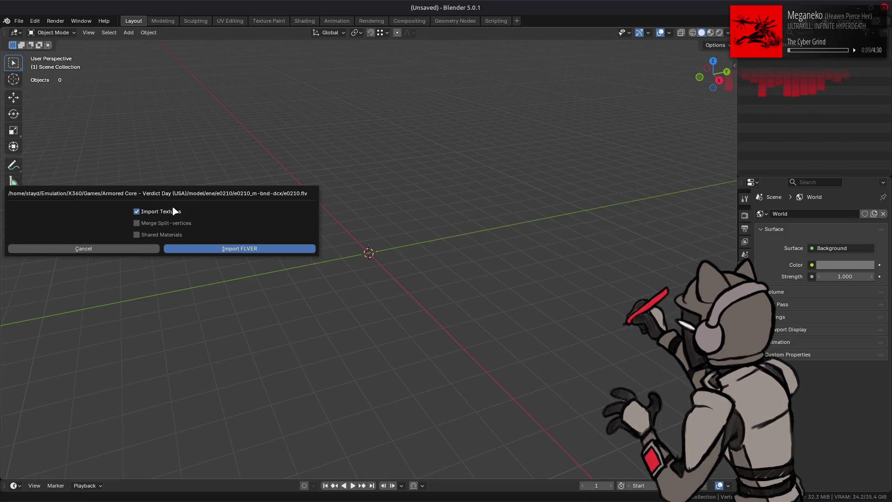
Import the e0210 FLVER with shared materials enabled and look around the mech.
left_click(179, 234)
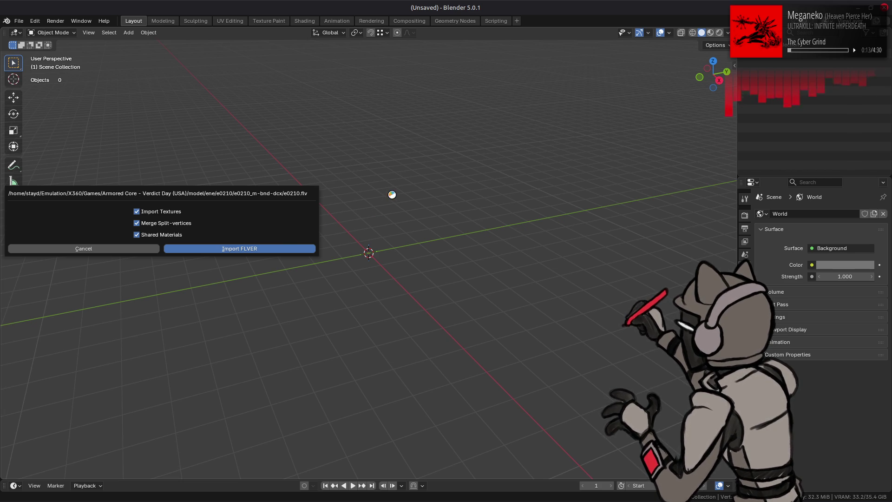
scroll(418, 209, "down", 5)
middle_click_drag(408, 218, 460, 218)
scroll(447, 218, "up", 2)
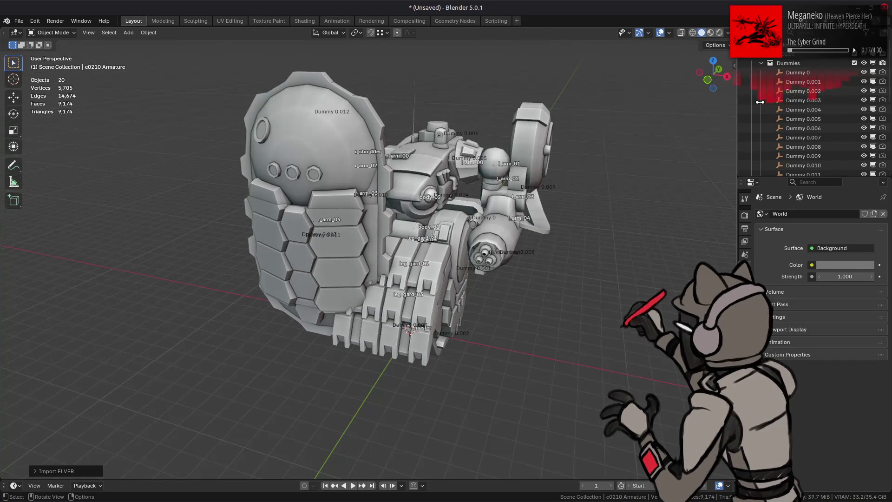
Collapse the Dummies collection and select all e0210 mesh parts in the Outliner.
left_click(760, 62)
left_click(762, 72)
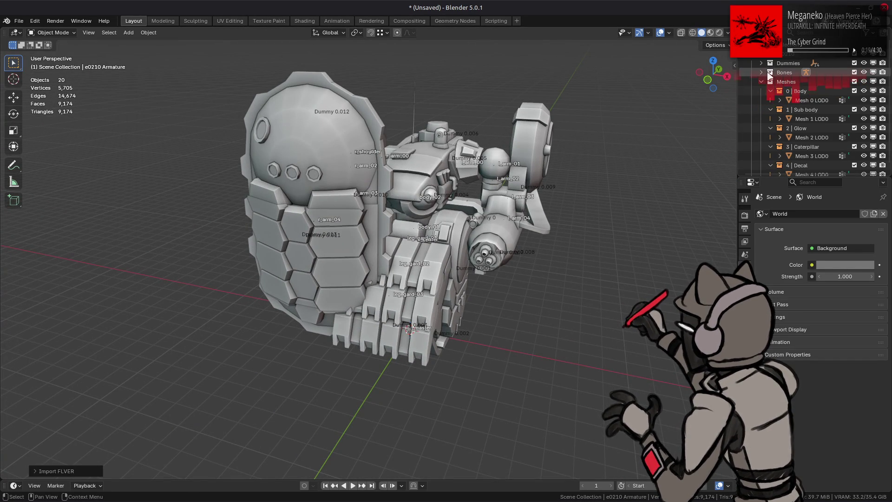
left_click(760, 72)
scroll(798, 93, "down", 2)
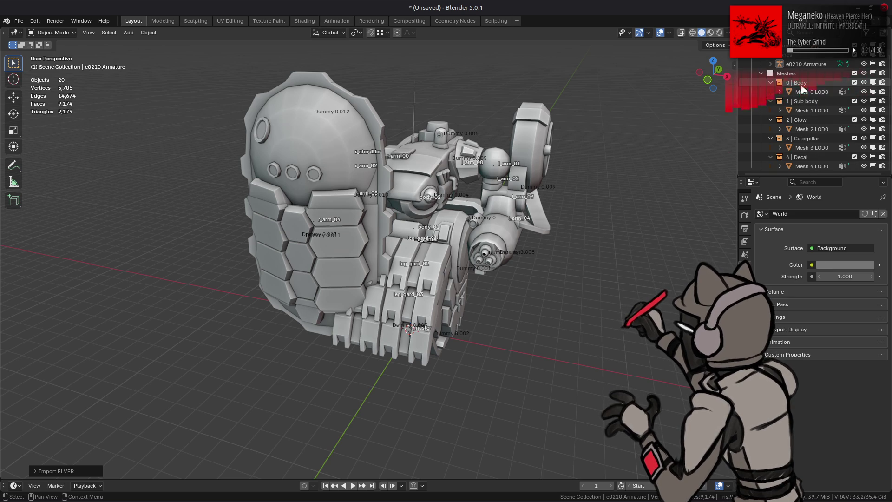
left_click(810, 91)
left_click(811, 166, "shift")
right_click(523, 209)
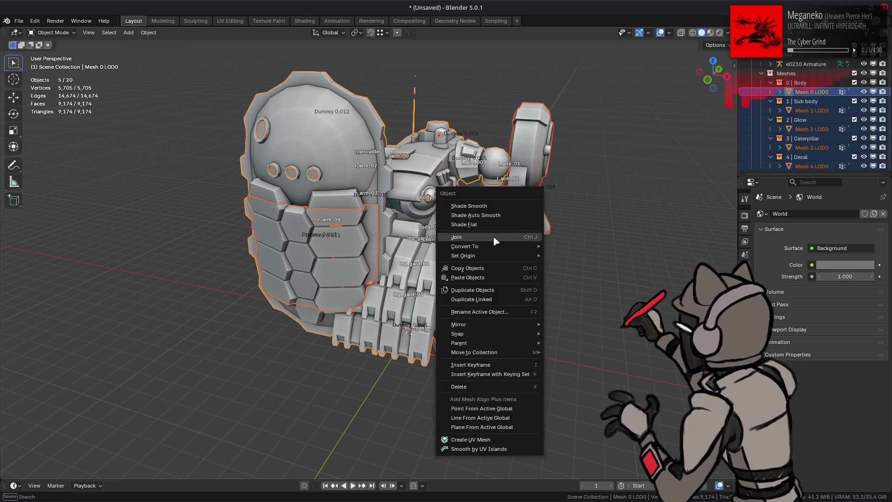
Join the mesh parts, move e0210 Armature to Scene Collection, and delete the Dummies hierarchy.
left_click(524, 239)
mouse_move(810, 111)
left_mouse_down()
mouse_move(813, 86)
mouse_move(797, 73)
mouse_move(789, 35)
left_mouse_up()
left_click_drag(804, 81, 785, 59)
right_click(786, 60)
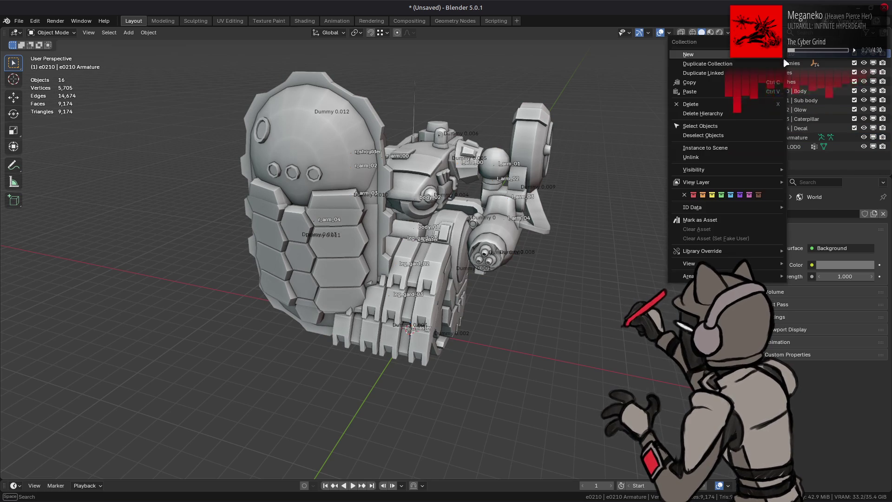
left_click(770, 72)
Rename the joined mesh Mesh 0 LOD0 to e0210.
left_click(780, 63)
double_click(780, 63)
type("e0210")
key("Return")
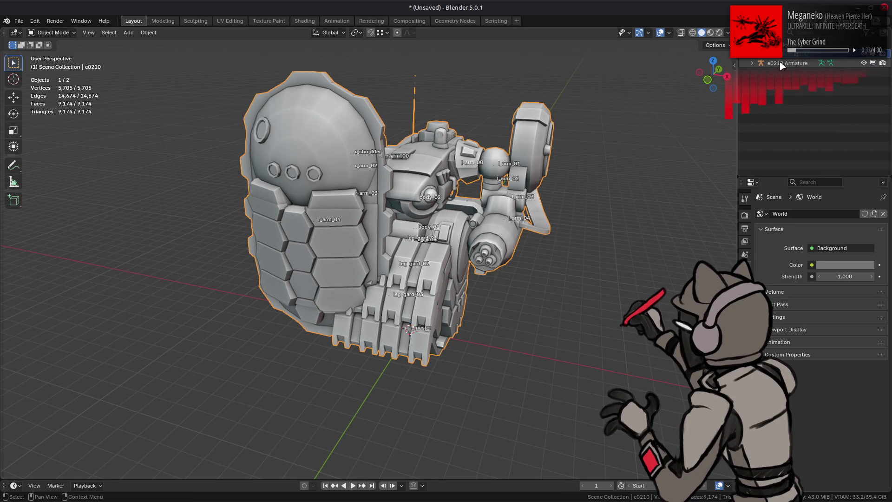
left_click(22, 21)
Save the scene as ANI test e0210.blend.
left_click(52, 87)
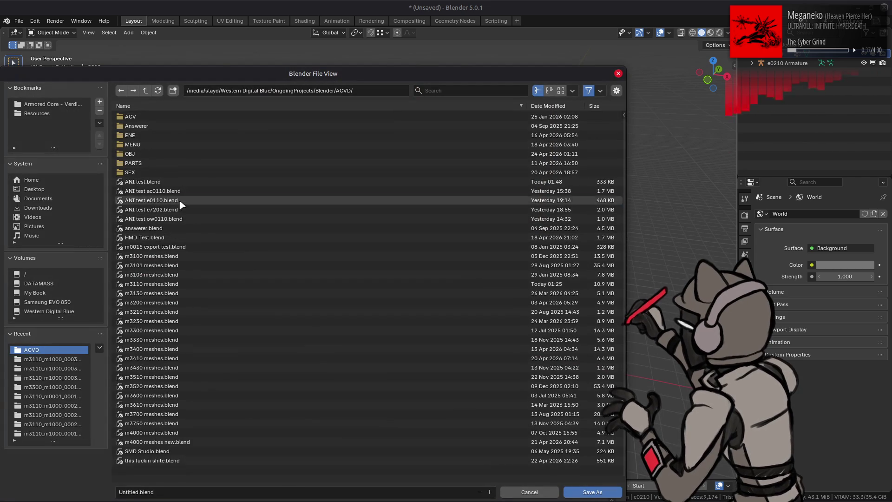
left_click(179, 200)
left_click(150, 491)
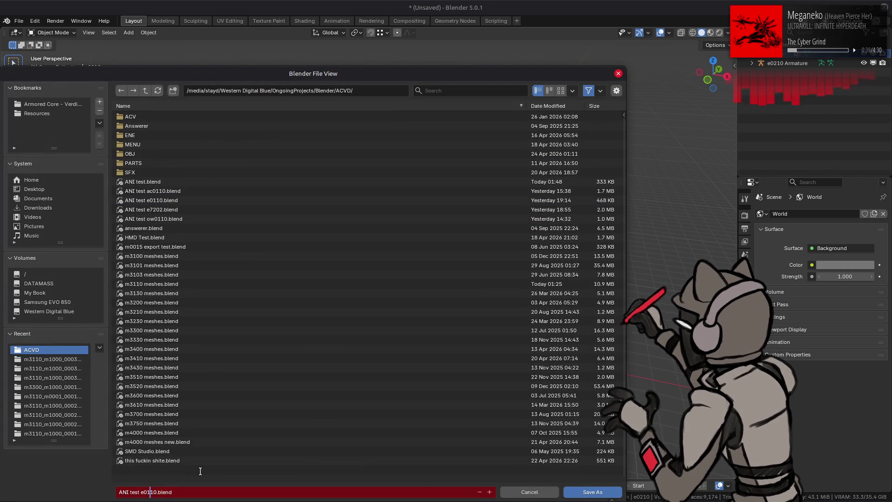
key("BackSpace")
type("2")
key("Return")
left_click(580, 492)
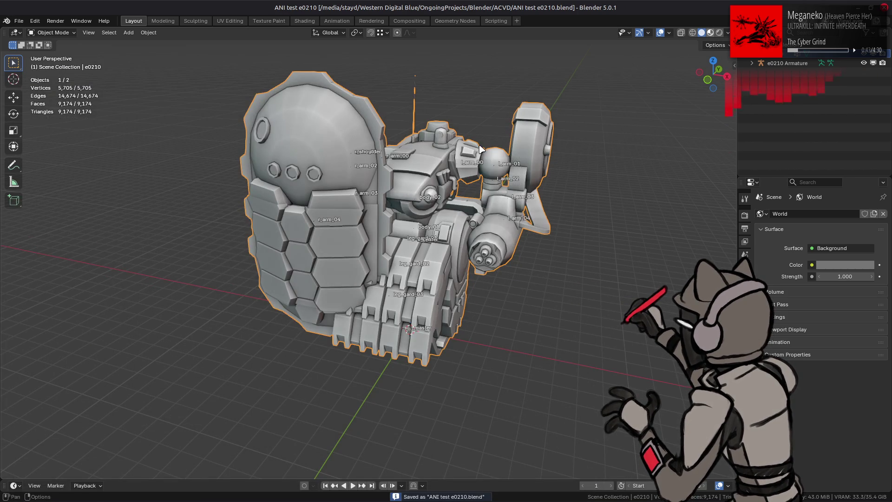
Switch to Material Preview shading and try several studio lighting environments on the mech.
left_click(711, 33)
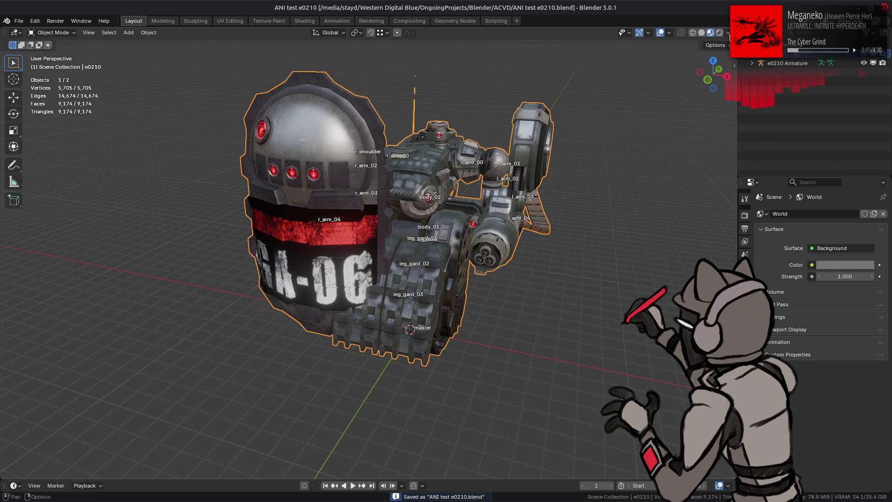
left_click(727, 33)
left_click(723, 105)
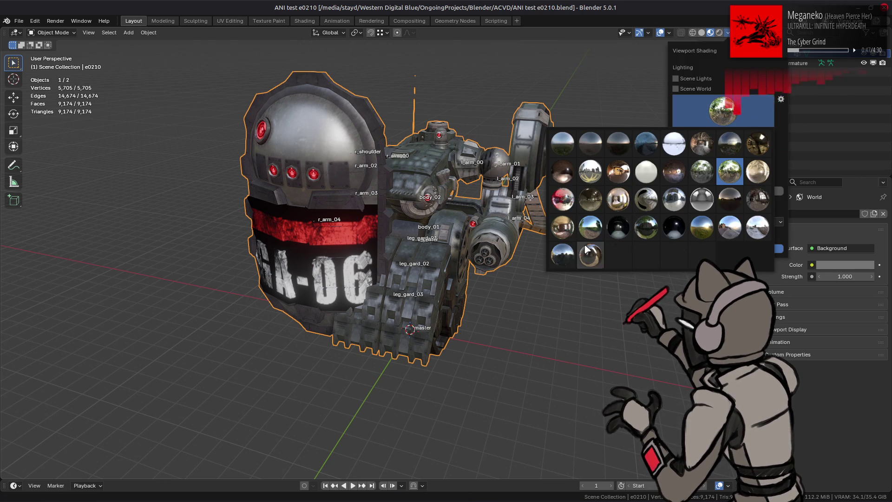
left_click(573, 255)
left_click(723, 110)
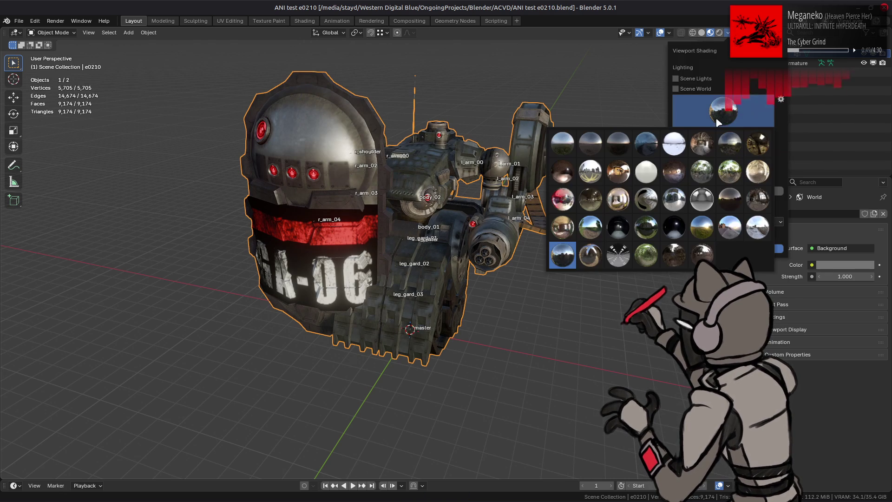
left_click(593, 255)
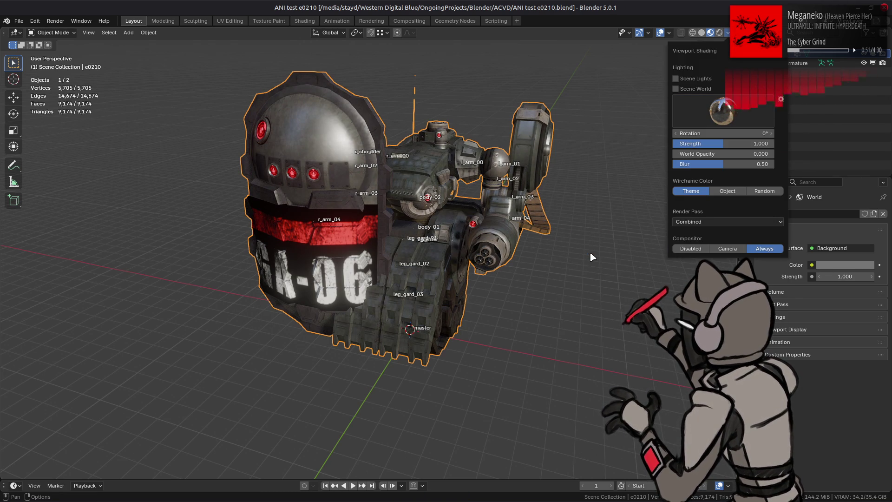
left_click(709, 124)
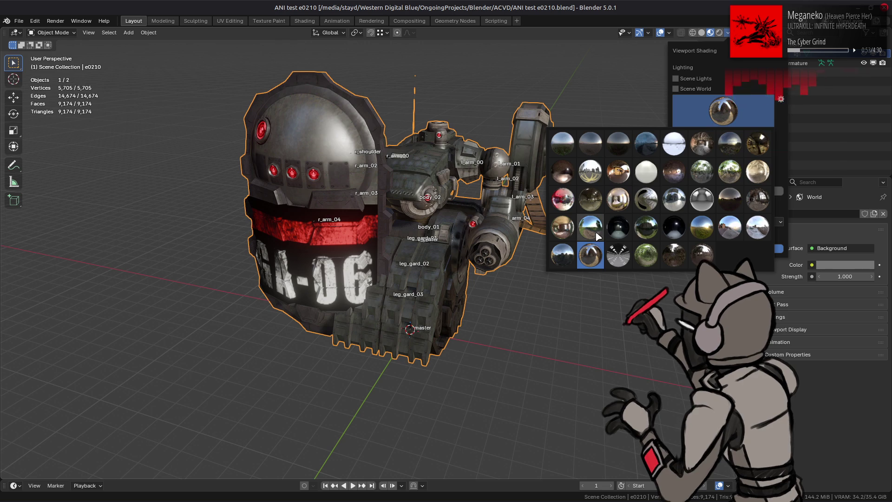
left_click(596, 233)
middle_click_drag(469, 218, 460, 218)
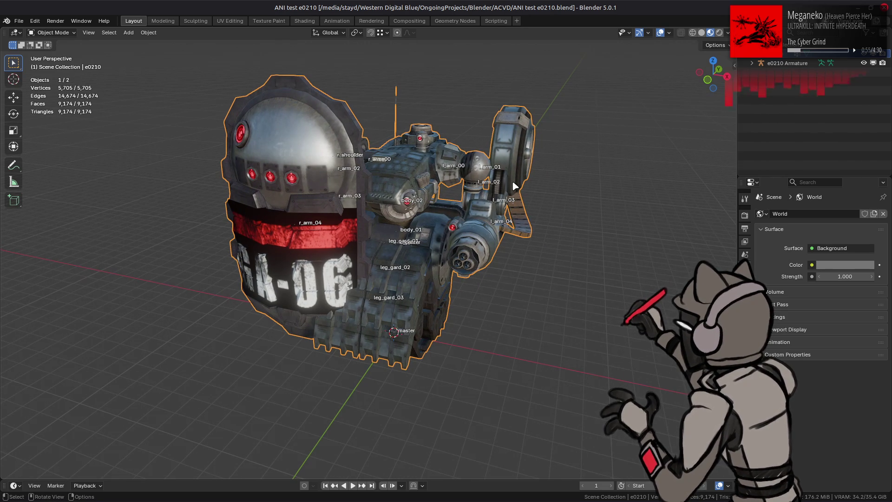
Hide the bone name overlays and bring up the mech's Add Modifier list.
left_click(670, 33)
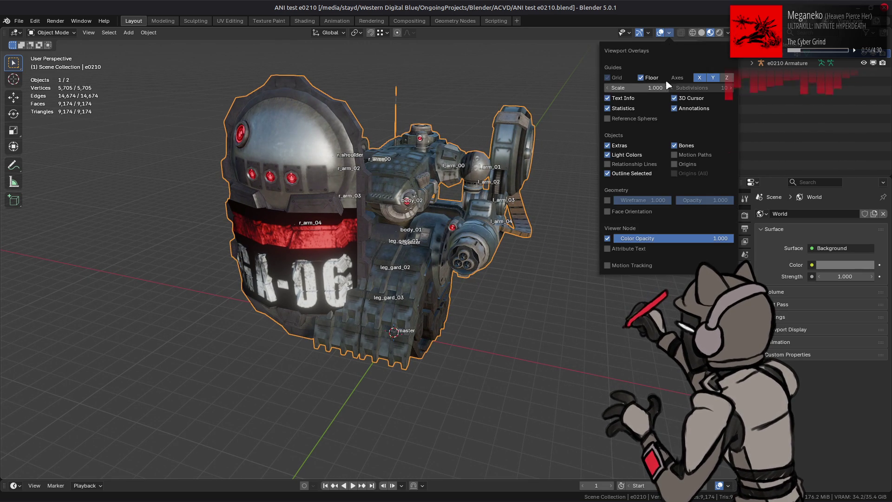
left_click(689, 148)
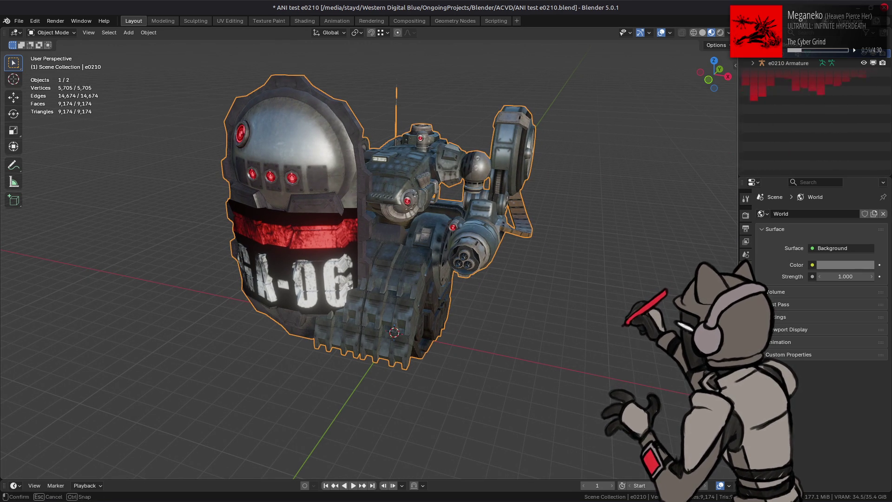
left_click(745, 199)
left_click(799, 213)
mouse_move(792, 239)
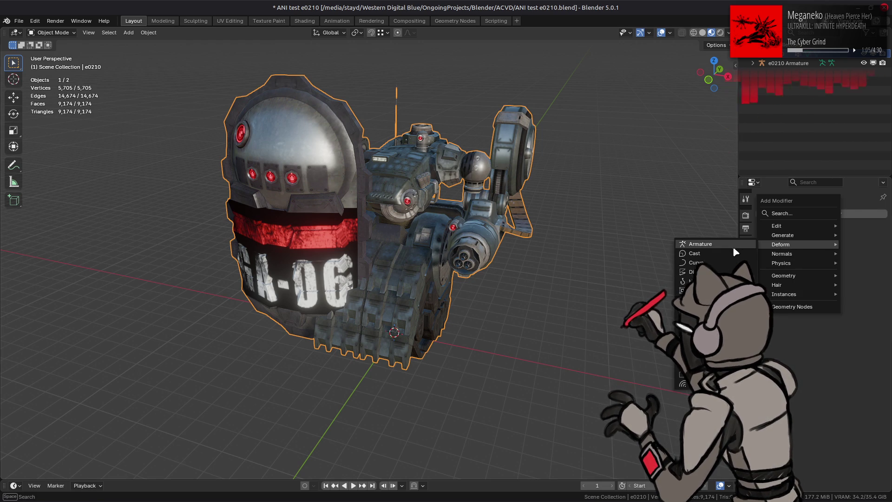
Add an Armature modifier targeting e0210 Armature and save the file.
left_click(734, 251)
left_click(869, 264)
left_click(785, 61)
middle_click_drag(642, 229, 634, 227)
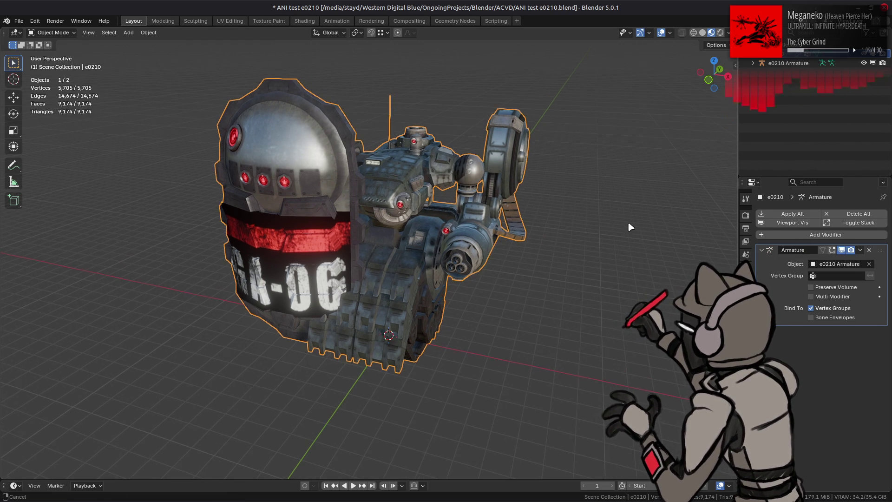
key("ctrl+s")
Import a00_000.ani from the e0210_a-bnd-dcx folder onto the mech.
key("alt+Tab")
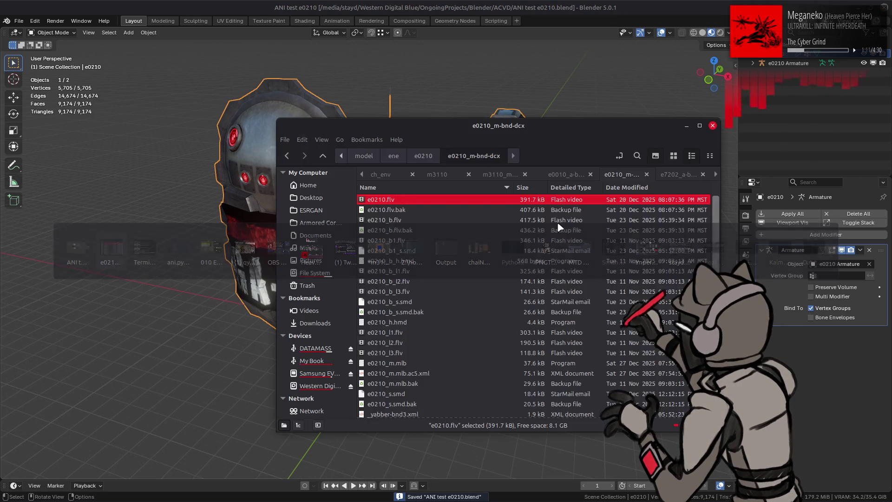
double_click(419, 203)
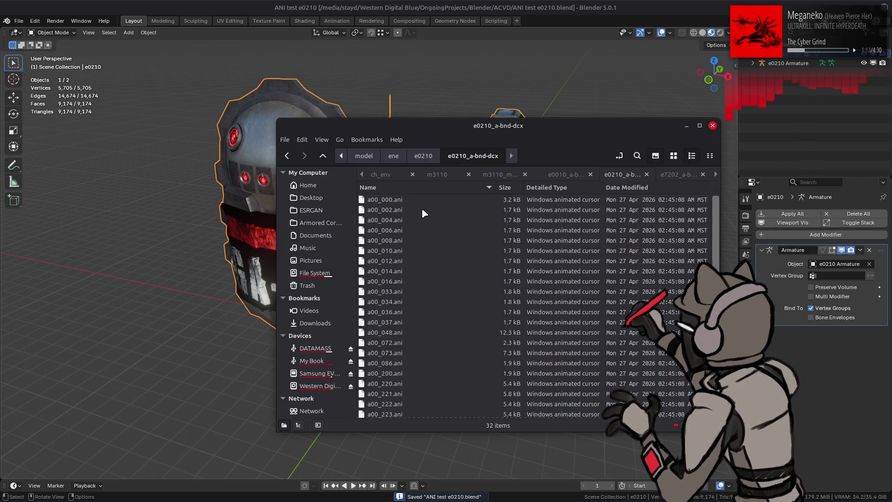
left_click(389, 203)
left_click_drag(389, 203, 209, 218)
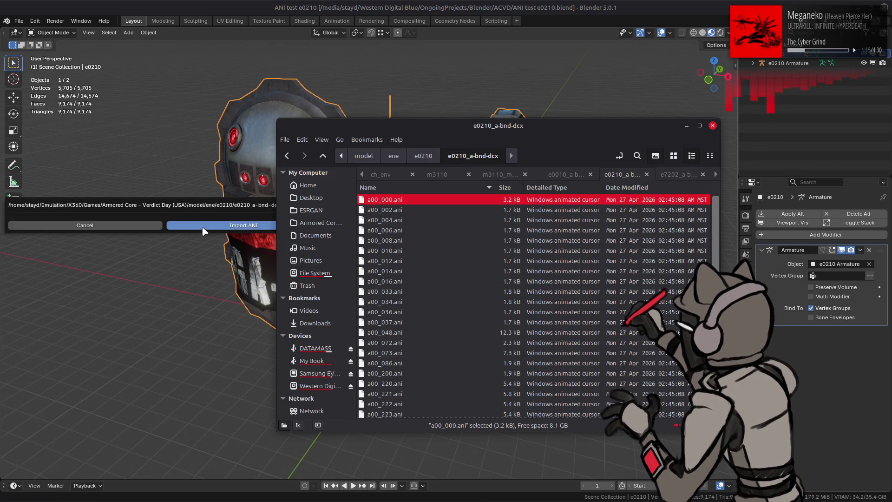
left_click(209, 225)
middle_click_drag(209, 232, 313, 236)
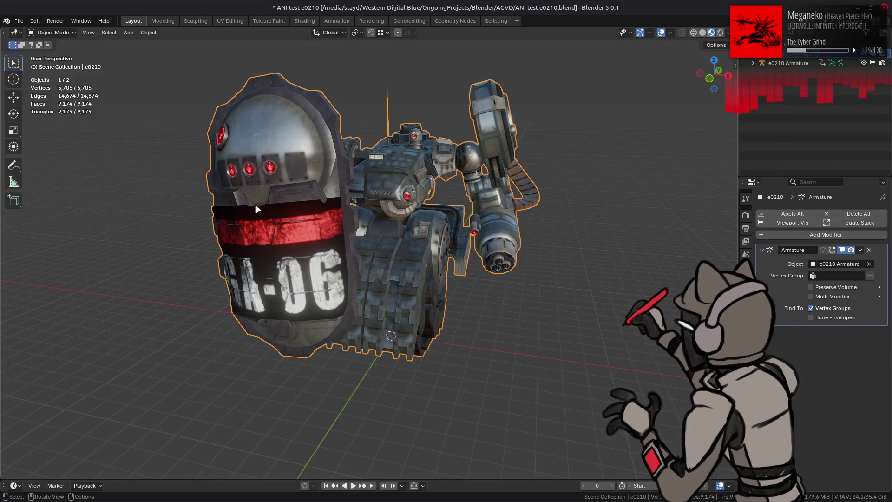
Revert to the saved file, discarding the a00_000 animation test.
left_click(19, 23)
left_click(28, 59)
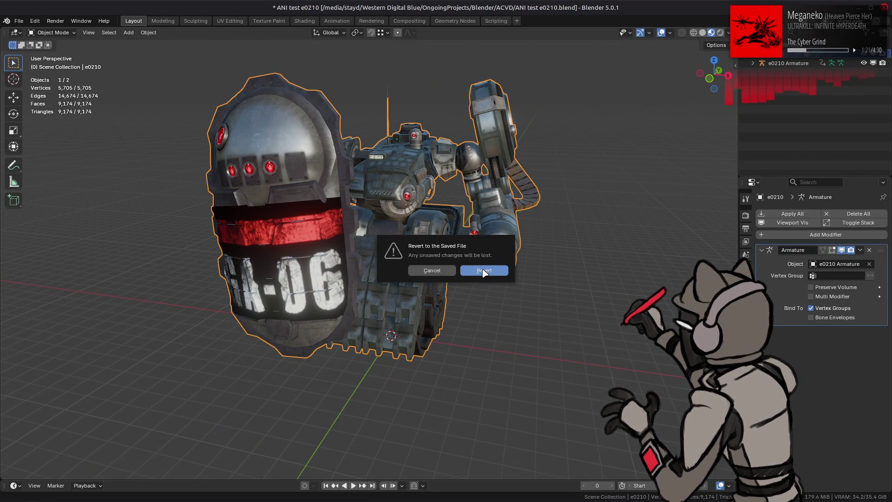
left_click(486, 270)
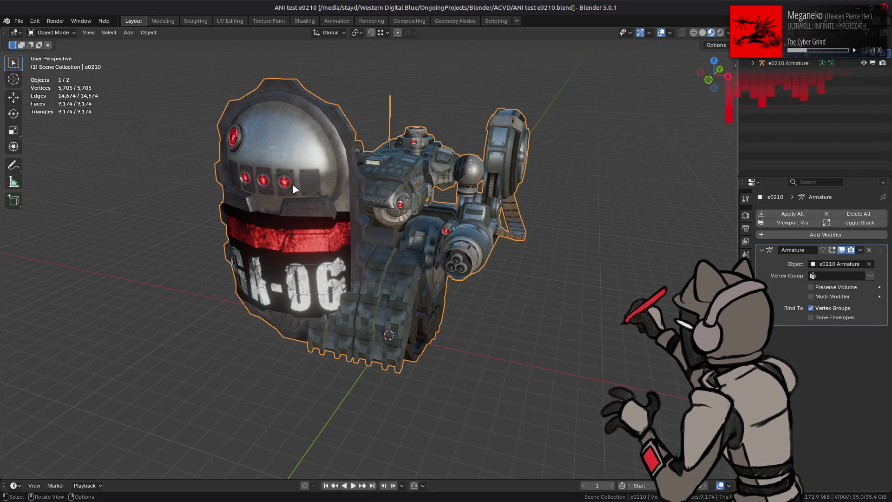
key("alt+Tab")
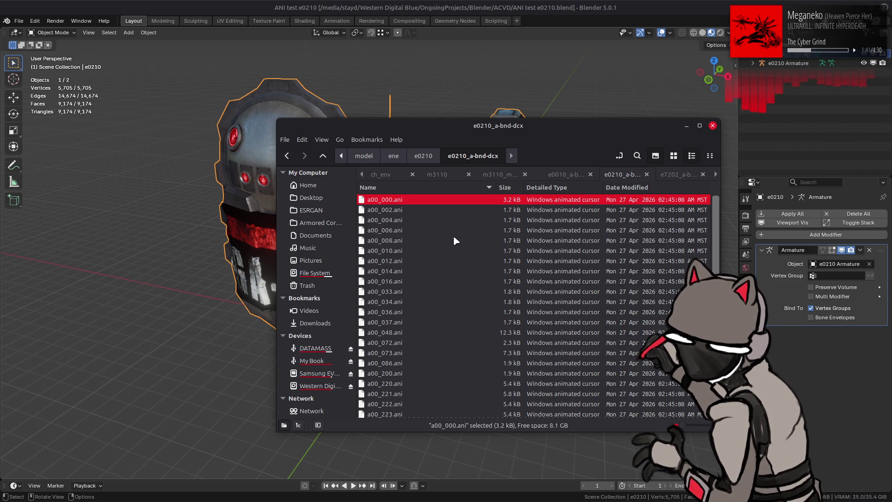
Drop a00_072.ani onto the mech and view the posed model.
scroll(453, 238, "down", 4)
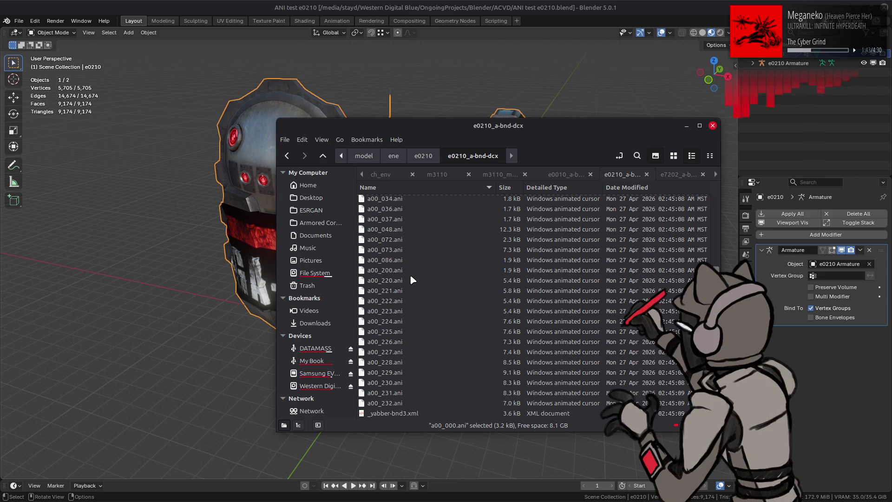
scroll(409, 278, "up", 3)
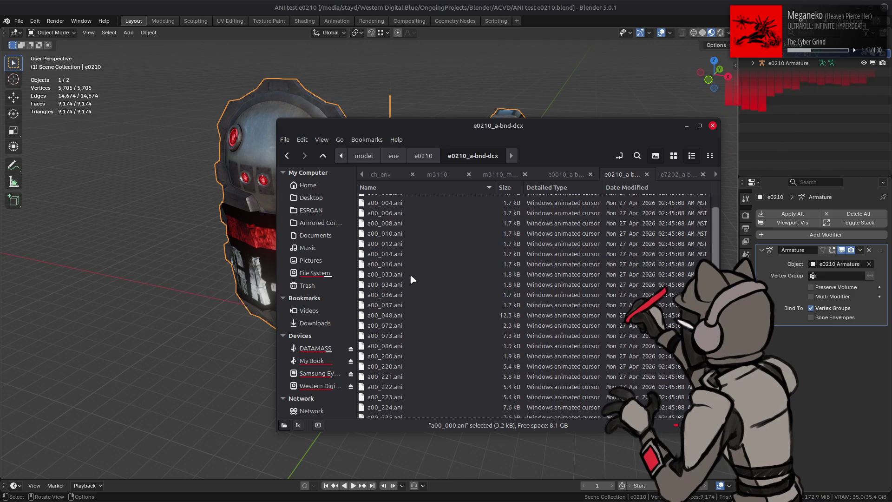
left_click(392, 326)
left_click_drag(193, 329, 193, 329)
mouse_move(353, 293)
middle_mouse_down()
mouse_move(300, 286)
mouse_move(217, 216)
middle_mouse_up()
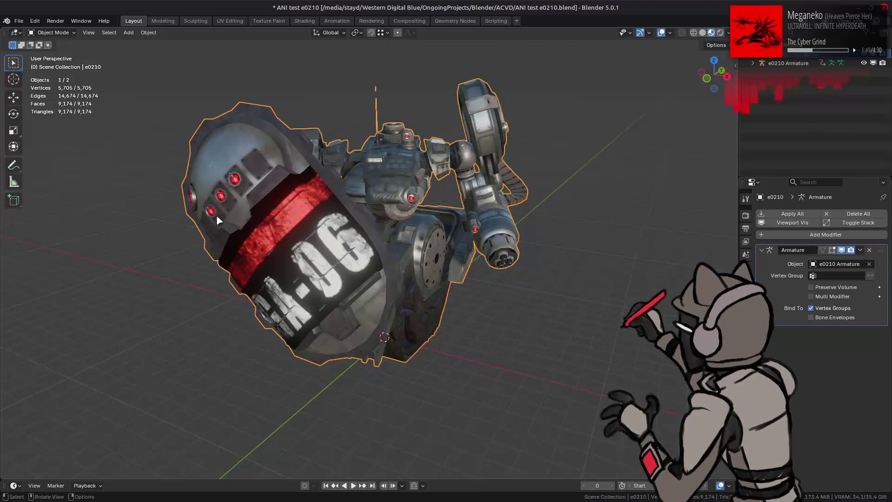
Start a new General scene without saving, with the file manager back at ene.
left_click(19, 21)
mouse_move(30, 31)
left_click(127, 32)
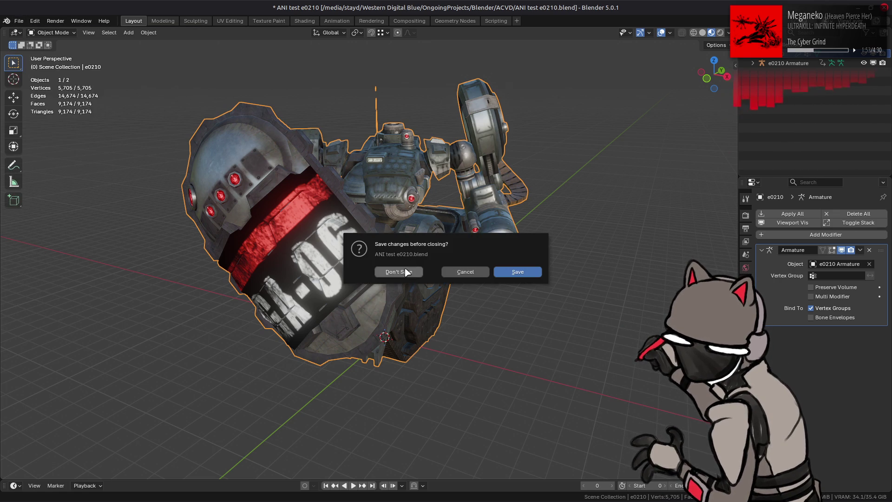
left_click(404, 267)
key("alt+Tab")
key("alt+Up")
key("alt+Up")
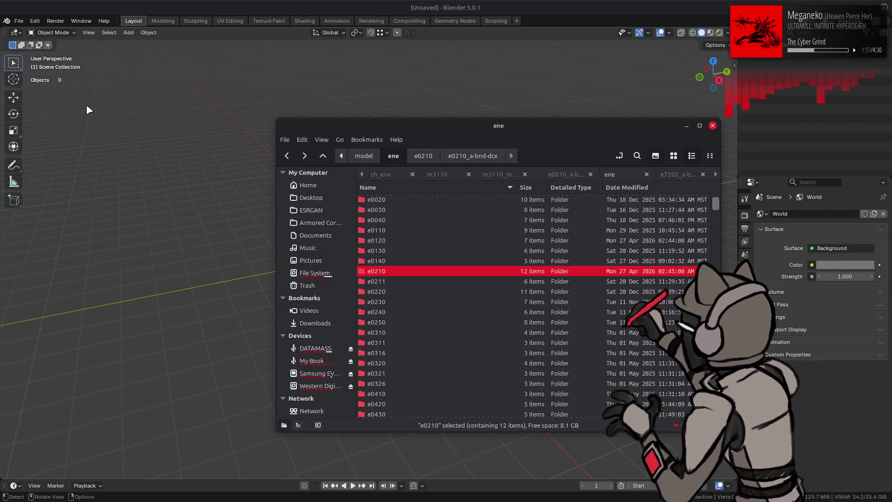
Browse to the ENE folder in the Open dialog and show blend files as thumbnails.
left_click(19, 21)
left_click(42, 43)
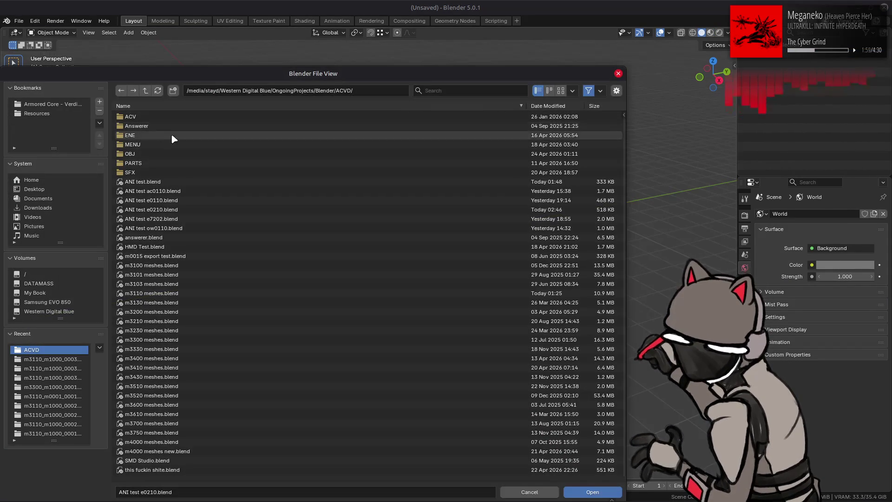
left_click(164, 138)
double_click(166, 141)
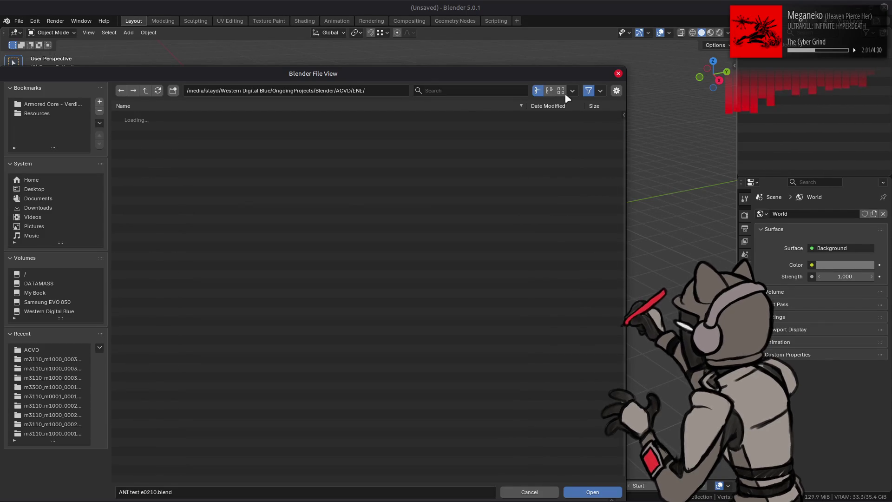
left_click(561, 90)
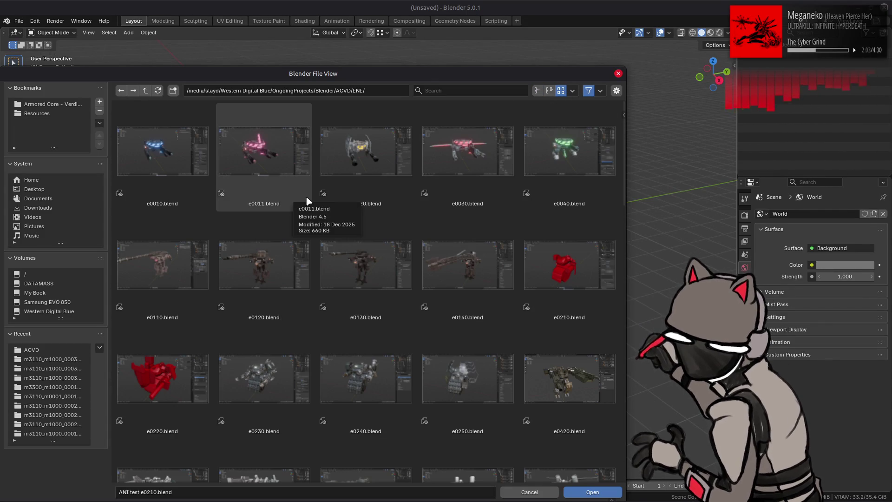
Scroll the thumbnails, selecting e0420.blend and then the e5072 file.
scroll(306, 201, "down", 4)
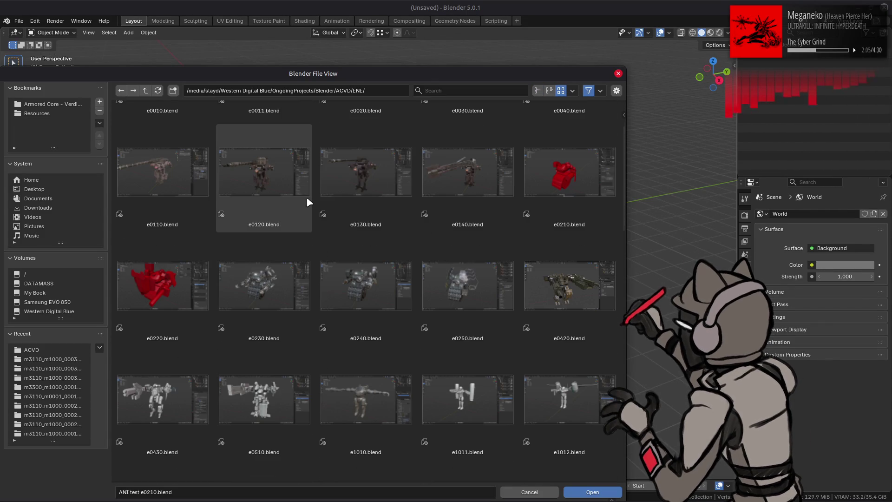
scroll(307, 199, "down", 2)
left_click(563, 231)
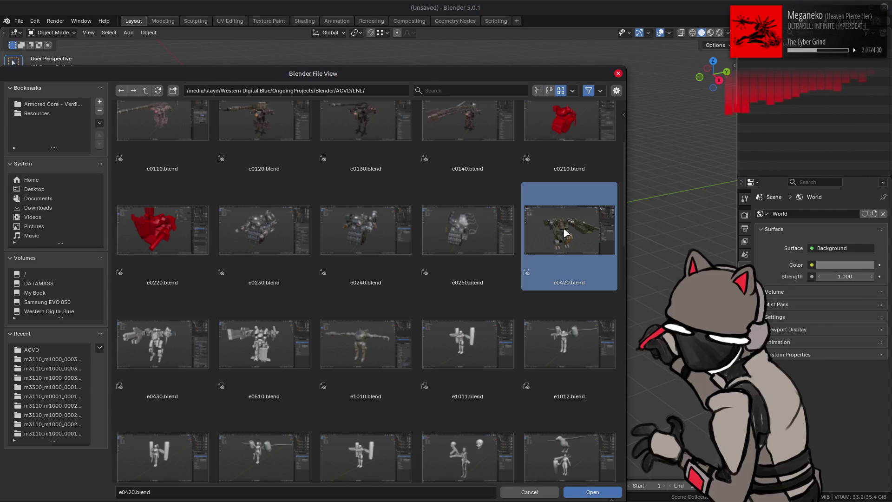
scroll(438, 287, "down", 5)
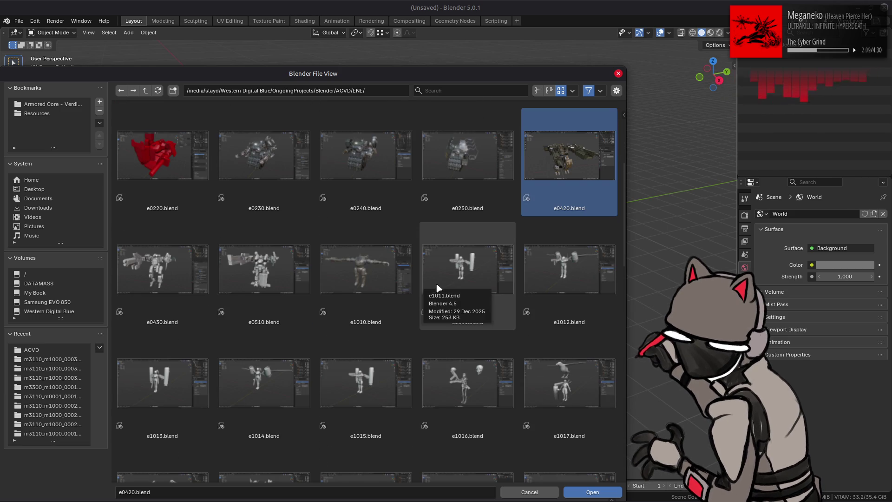
scroll(436, 288, "down", 8)
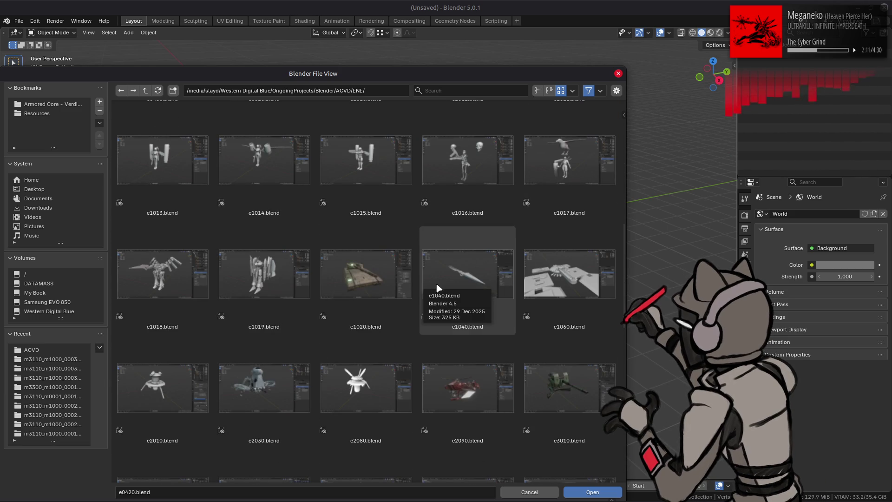
scroll(437, 288, "down", 4)
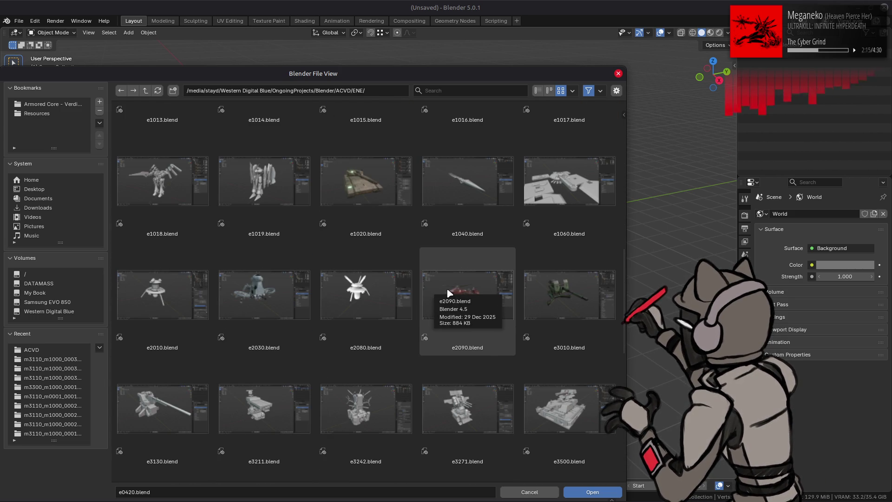
scroll(450, 293, "down", 12)
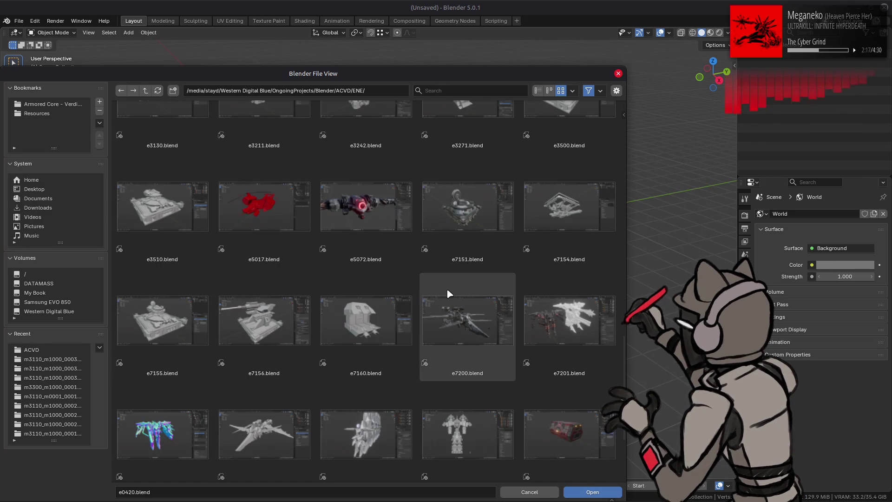
left_click(369, 243)
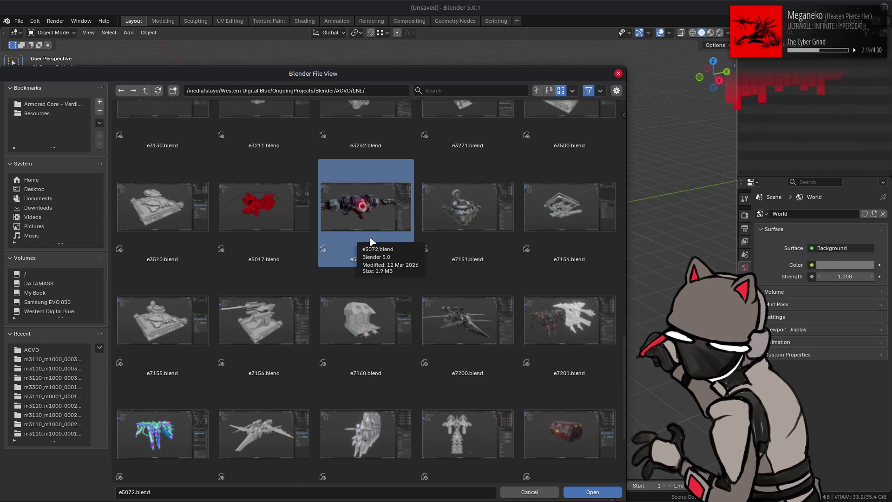
Select the e9170 and e0420 files, then cancel the browser without opening anything.
scroll(371, 241, "down", 5)
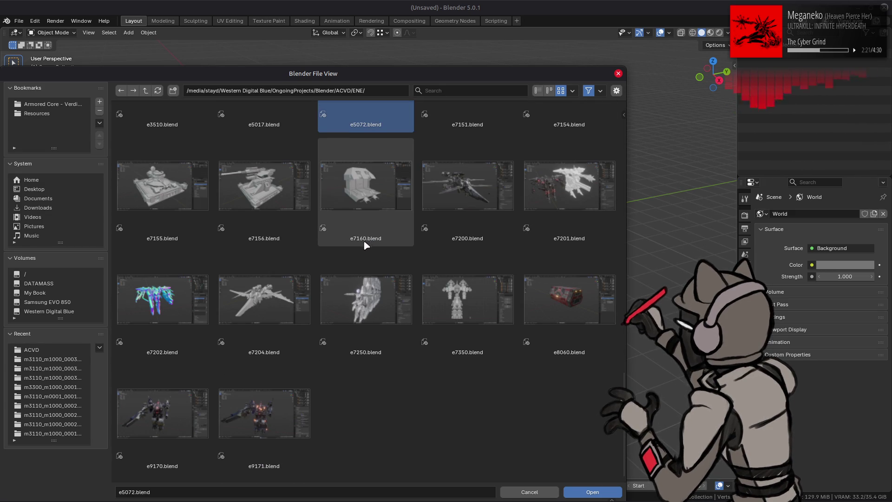
left_click(191, 425)
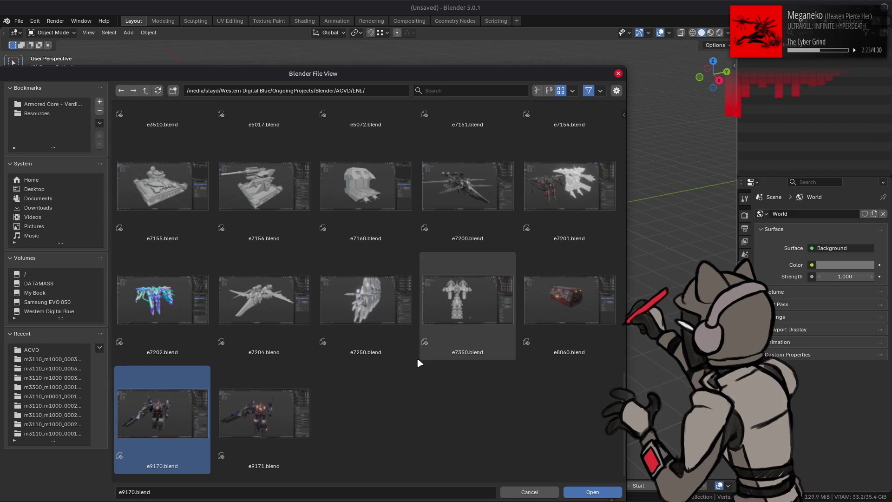
scroll(415, 352, "up", 1)
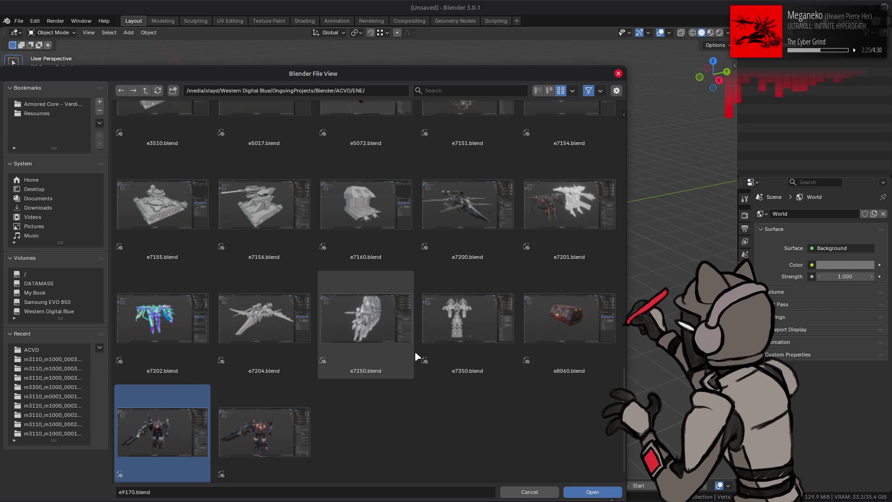
scroll(415, 357, "down", 1)
scroll(415, 357, "up", 17)
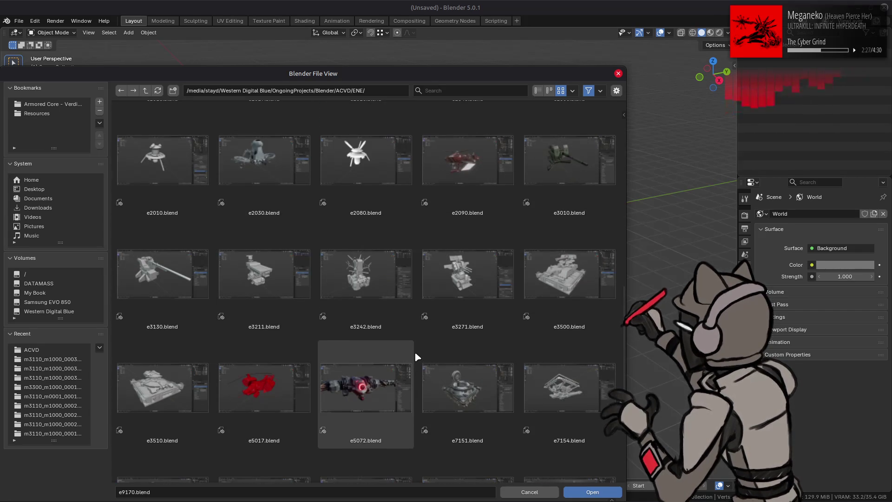
scroll(414, 356, "up", 15)
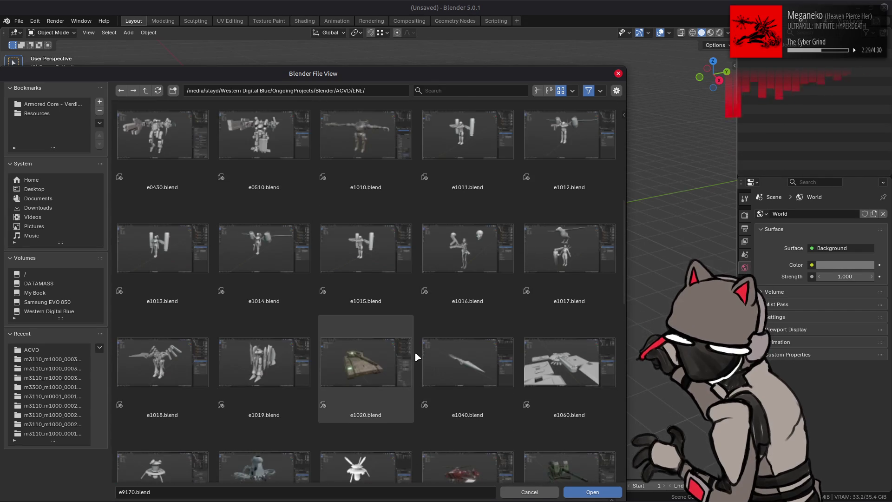
scroll(415, 357, "up", 5)
left_click(581, 269)
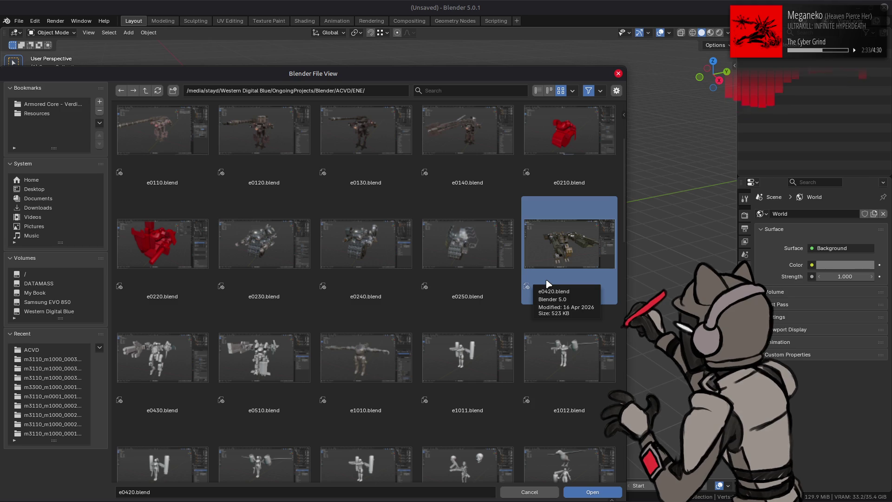
left_click(529, 491)
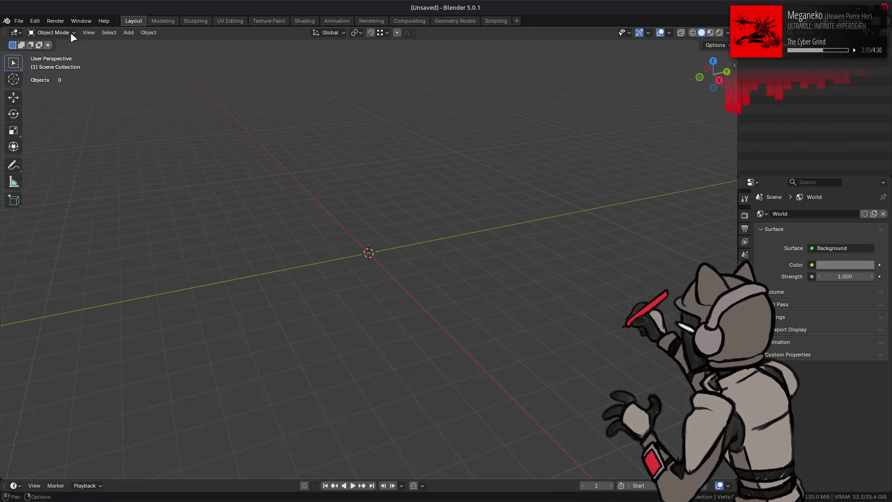
Unpack e0420_a.bnd.dcx in the e0420 folder and select e0420.flv in e0420_m-bnd-dcx.
left_click(18, 21)
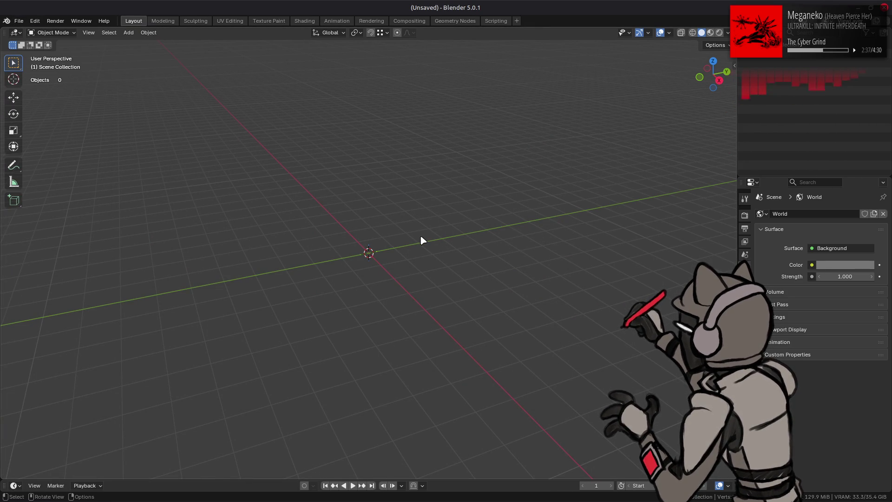
key("alt+Tab")
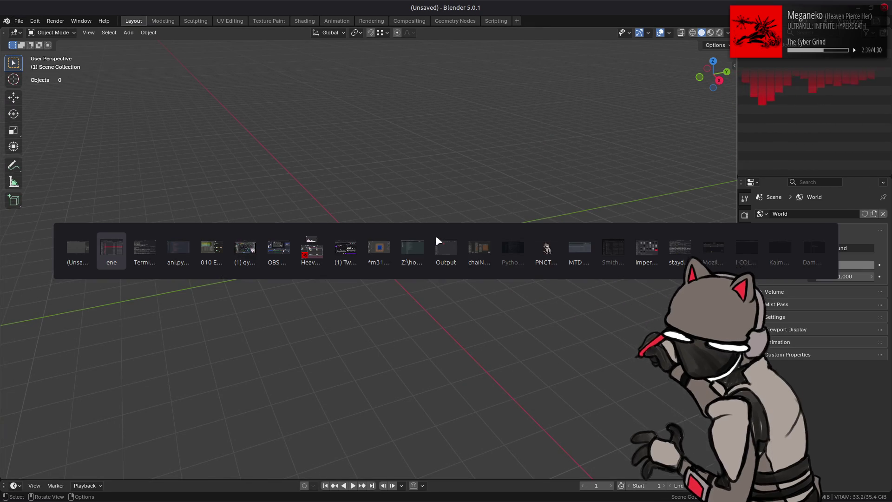
scroll(435, 238, "down", 5)
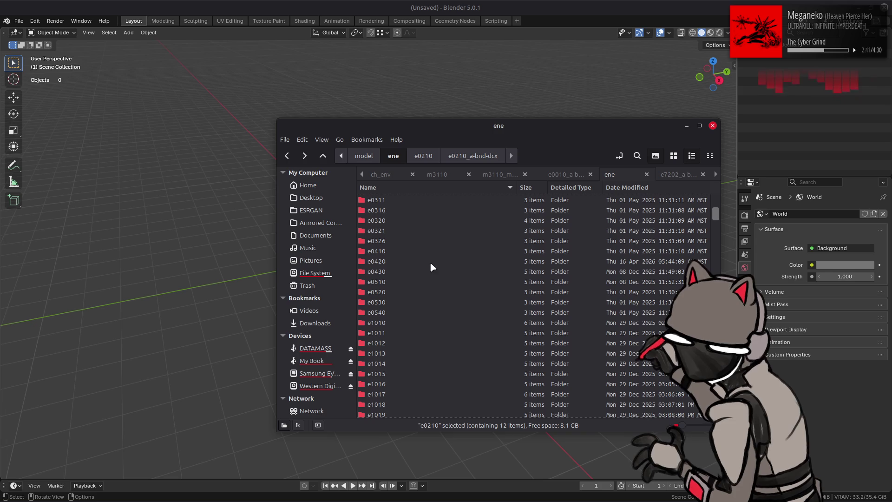
left_click(391, 260)
double_click(391, 261)
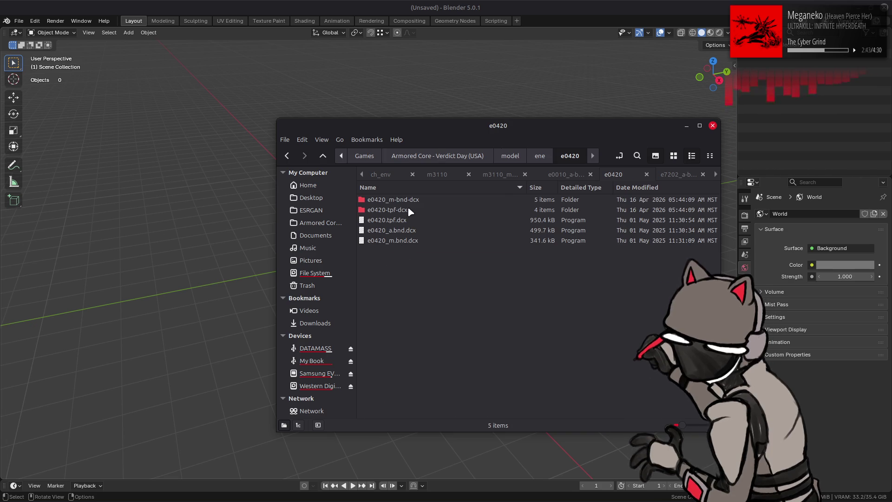
double_click(404, 230)
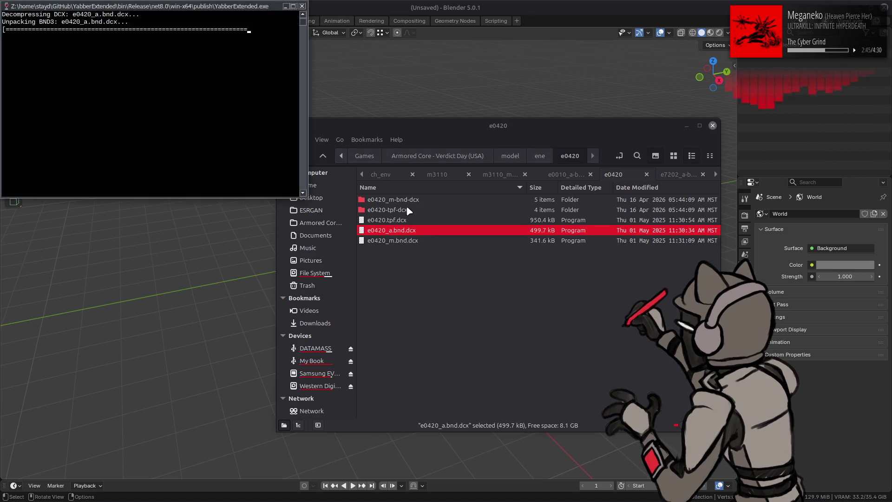
double_click(398, 212)
left_click(398, 203)
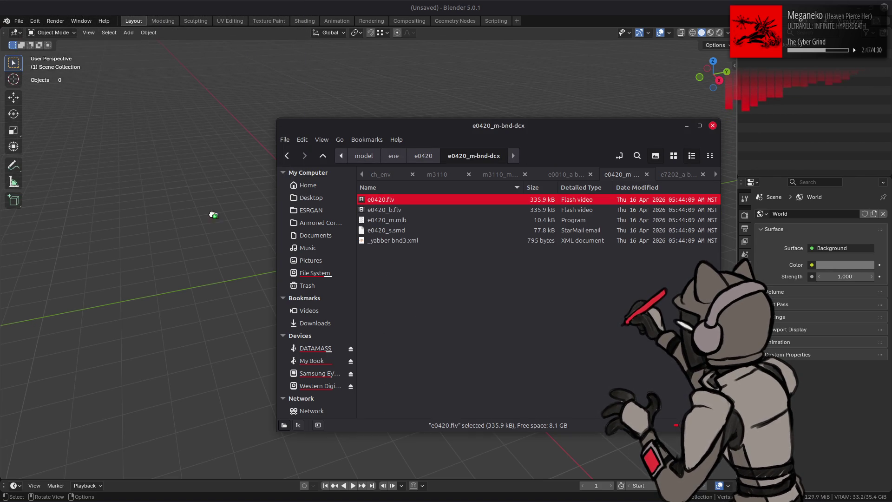
Import e0420.flv with shared materials and view the textured mech from the front.
left_click(231, 224)
key("alt+Tab")
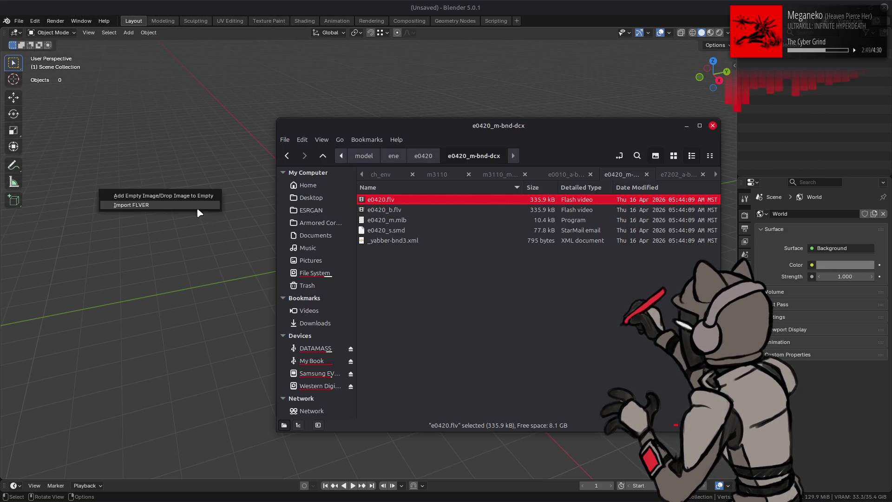
left_click_drag(199, 211, 202, 212)
left_click(187, 237)
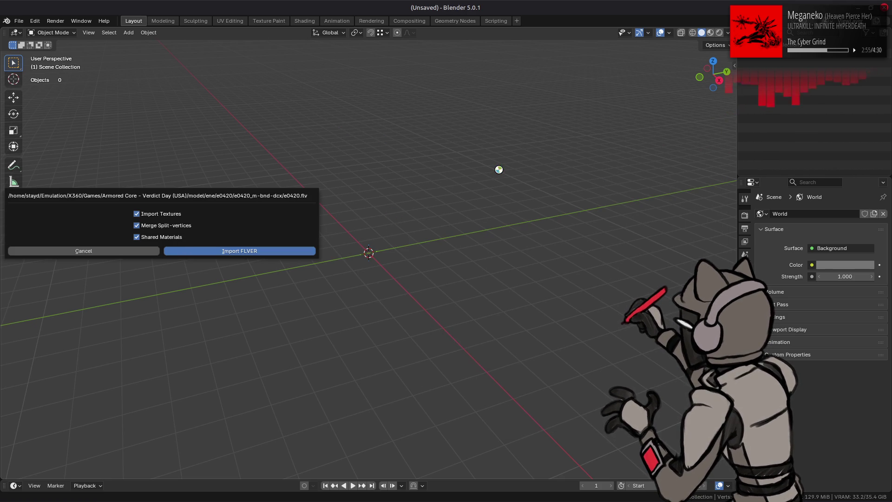
middle_click_drag(448, 187, 668, 51)
left_click(711, 33)
mouse_move(478, 155)
middle_mouse_down()
mouse_move(511, 159)
mouse_move(636, 90)
middle_mouse_up()
Hide the bone name overlays, collapse the Dummies collection and frame the whole mech.
left_click(668, 34)
left_click(687, 146)
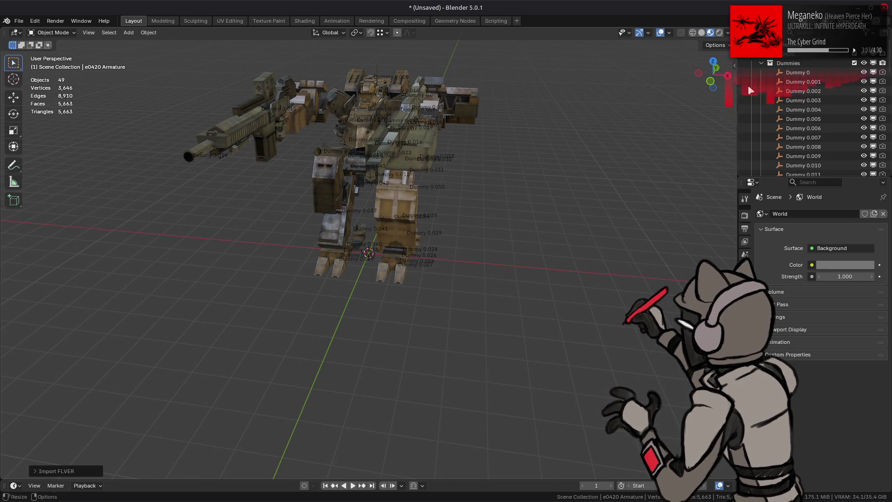
left_click(761, 63)
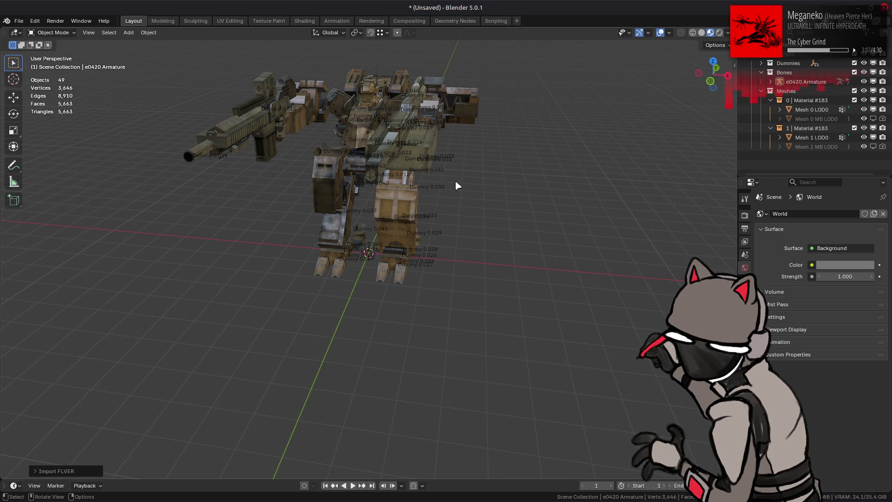
key("a")
key("KP_Decimal")
scroll(382, 185, "up", 3)
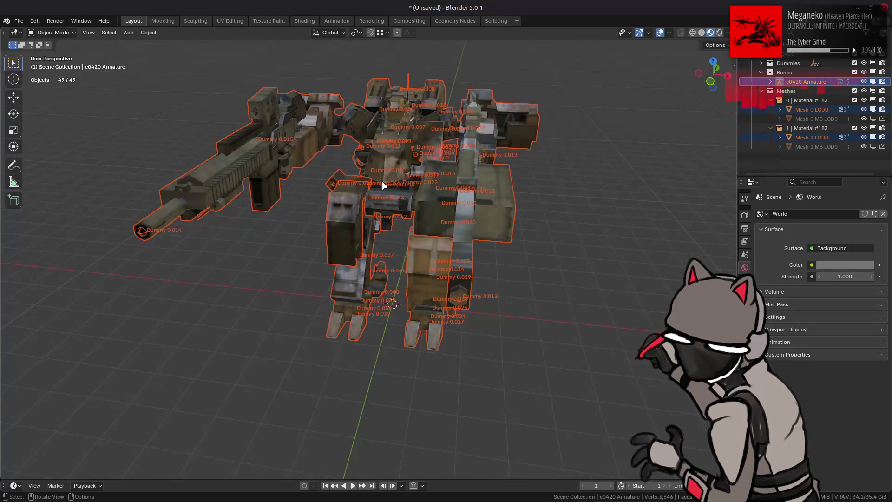
key("alt+a")
mouse_move(382, 185)
middle_mouse_down()
mouse_move(370, 225)
mouse_move(361, 204)
middle_mouse_up()
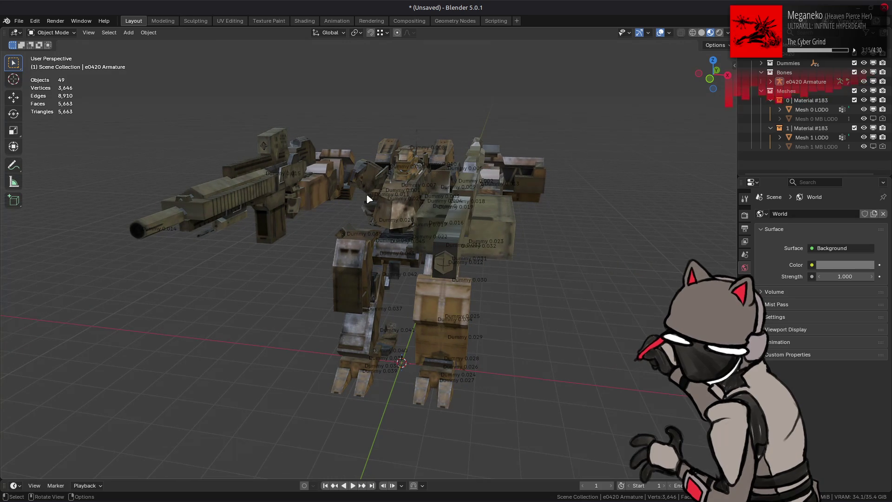
Join Mesh 1 LOD0 into Mesh 0 LOD0 and move it out of its material collection.
left_click(811, 109)
left_click(811, 137, "ctrl")
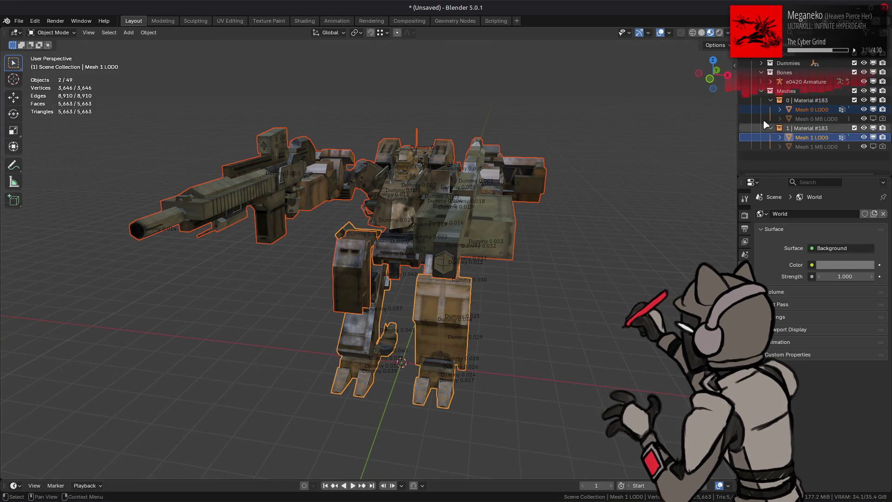
right_click(464, 182)
left_click(465, 232)
left_click_drag(811, 109, 804, 88)
Delete the e0420 collection hierarchy, leaving only the mesh and armature, then open the save dialog.
left_click(792, 55)
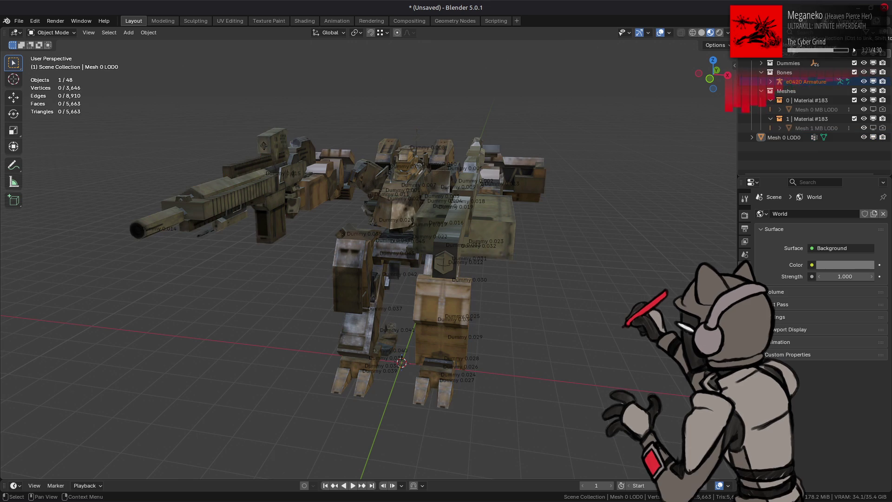
right_click(794, 57)
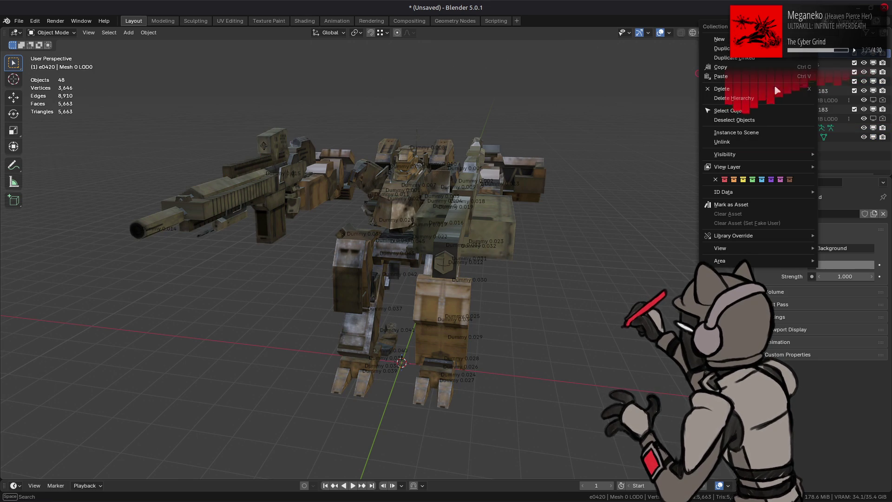
left_click(769, 97)
double_click(791, 63)
key("Escape")
type("e0420")
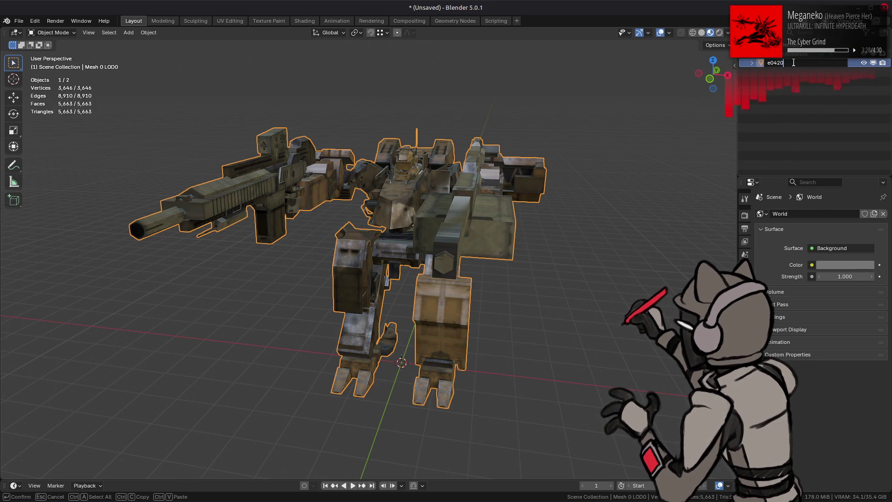
key("ctrl+z")
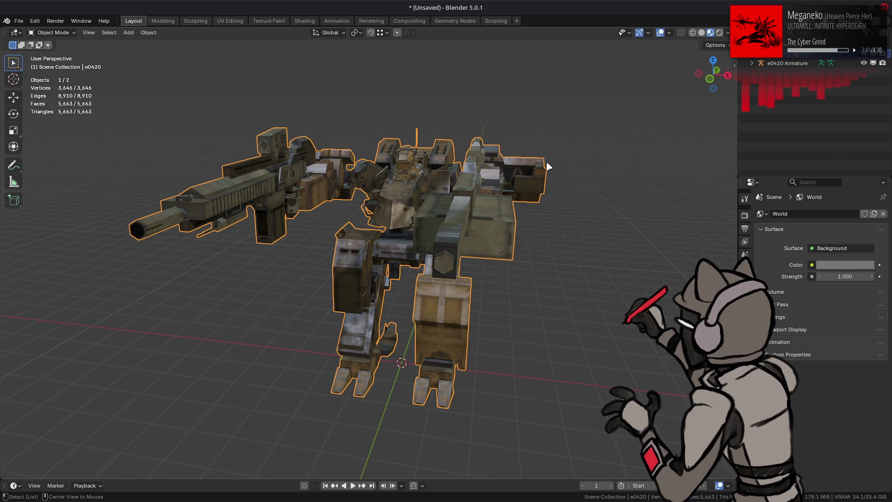
key("ctrl+s")
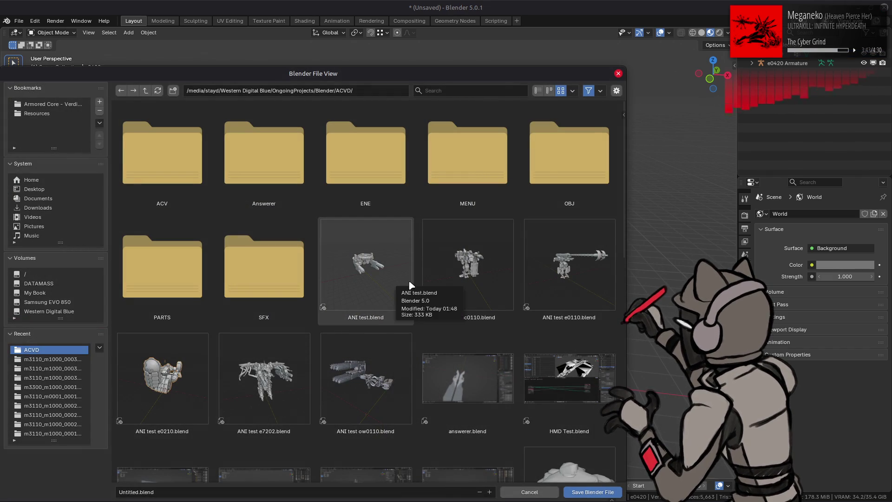
Save as ANI test e0420.blend using the e0110 test name as base, then select the mesh.
left_click(467, 279)
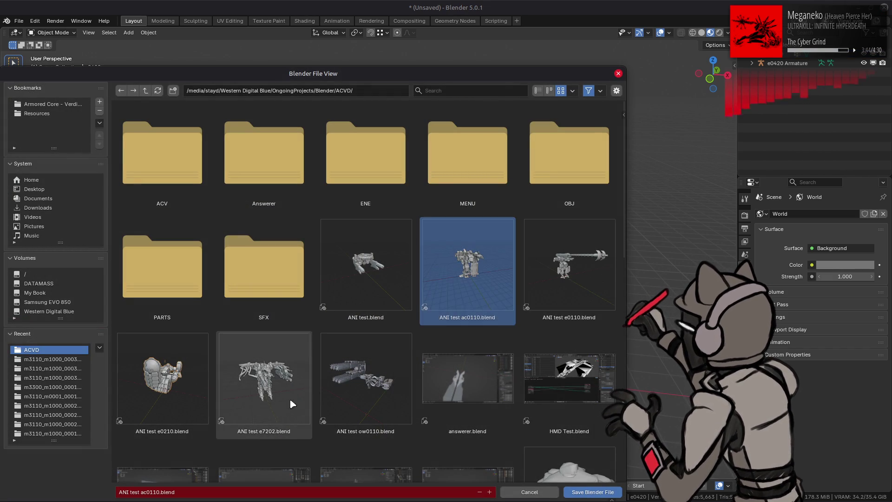
left_click(561, 298)
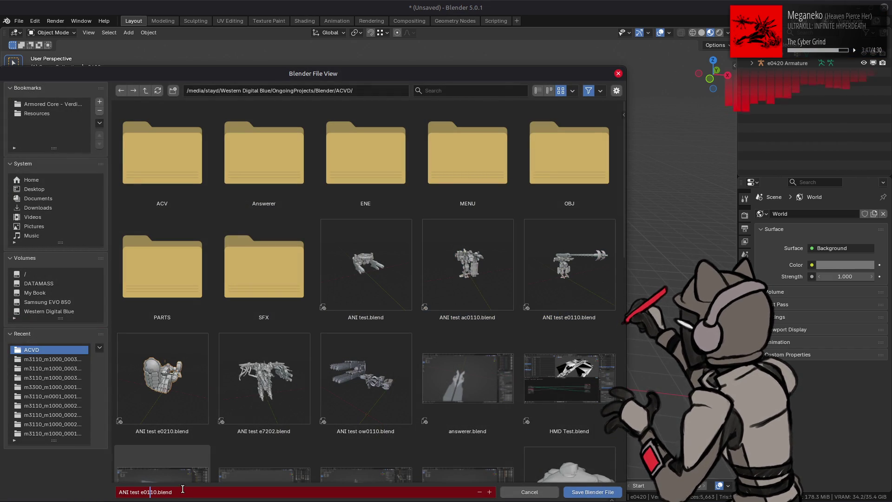
type("e042")
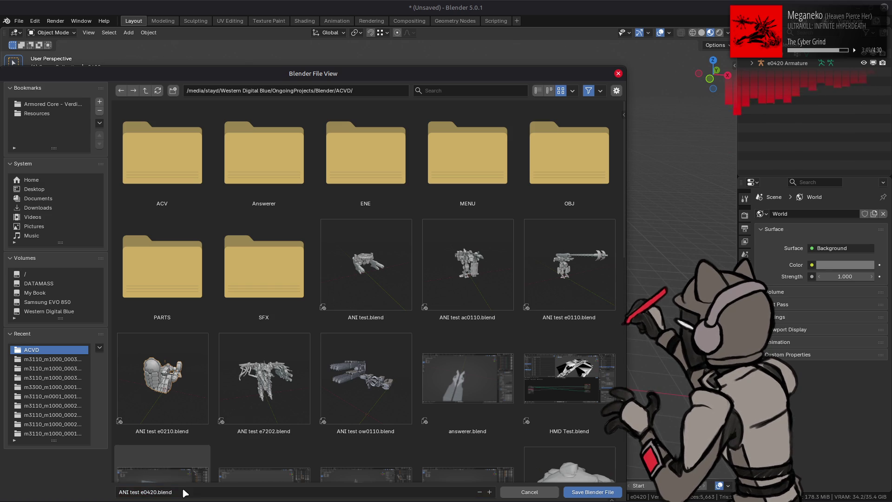
left_click(575, 496)
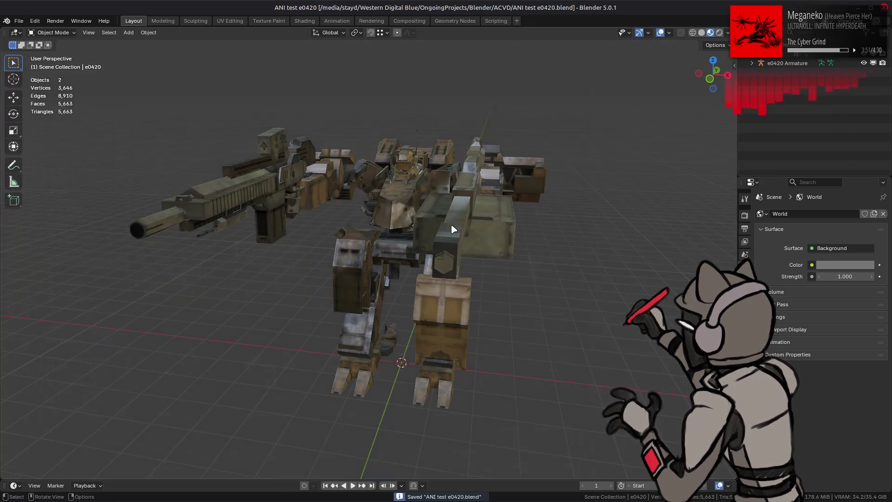
left_click(793, 64)
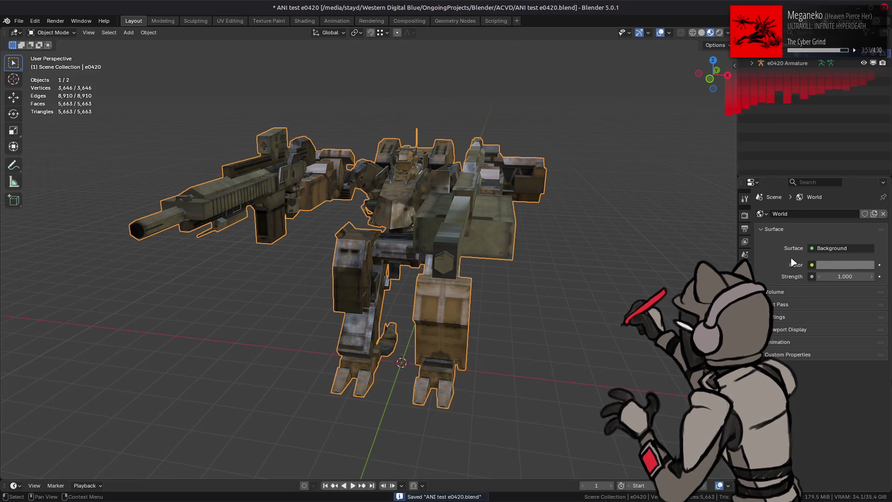
left_click(744, 310)
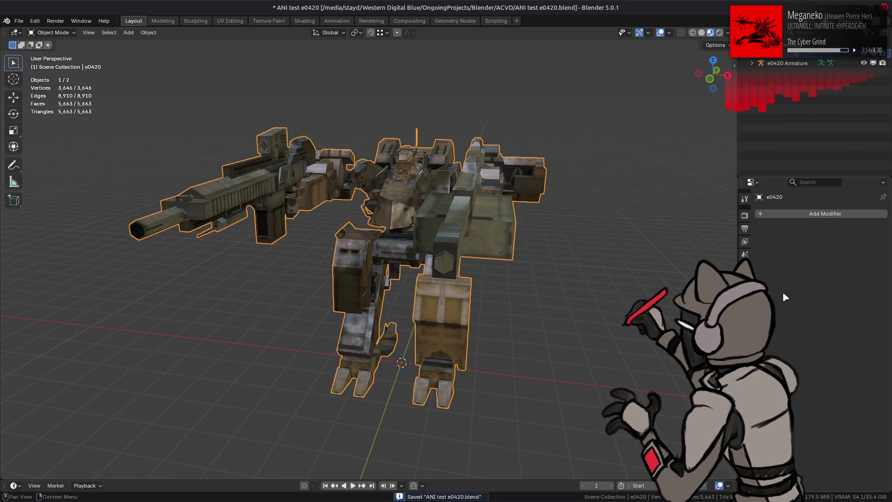
Add an Armature modifier to the mesh and switch the preview lighting to a dark HDRI.
left_click(804, 214)
left_click(705, 212)
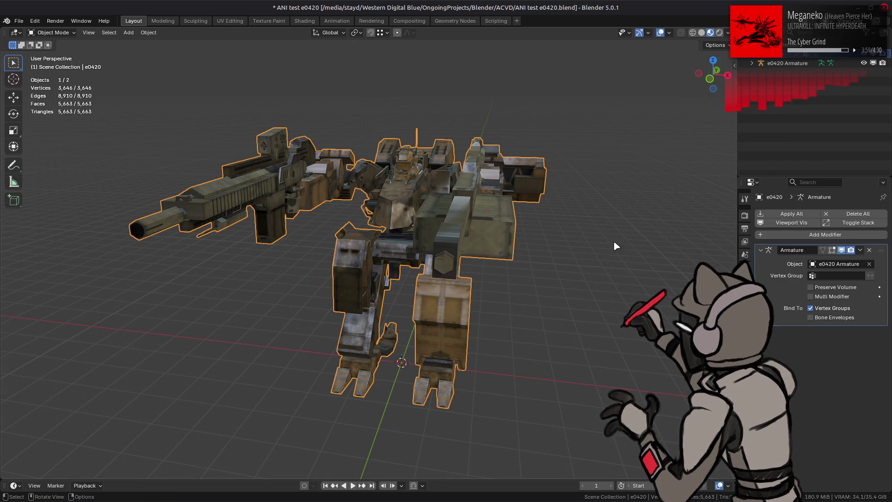
middle_click_drag(599, 240, 615, 241)
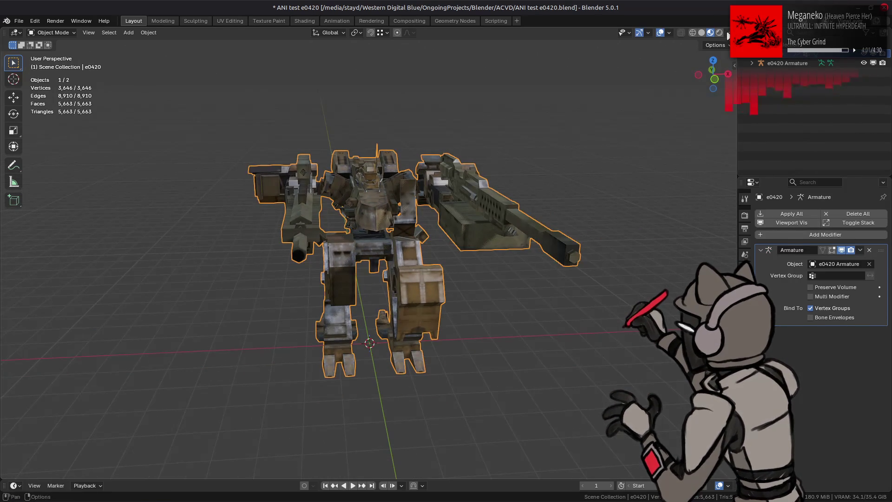
left_click(727, 32)
left_click(722, 97)
left_click(590, 238)
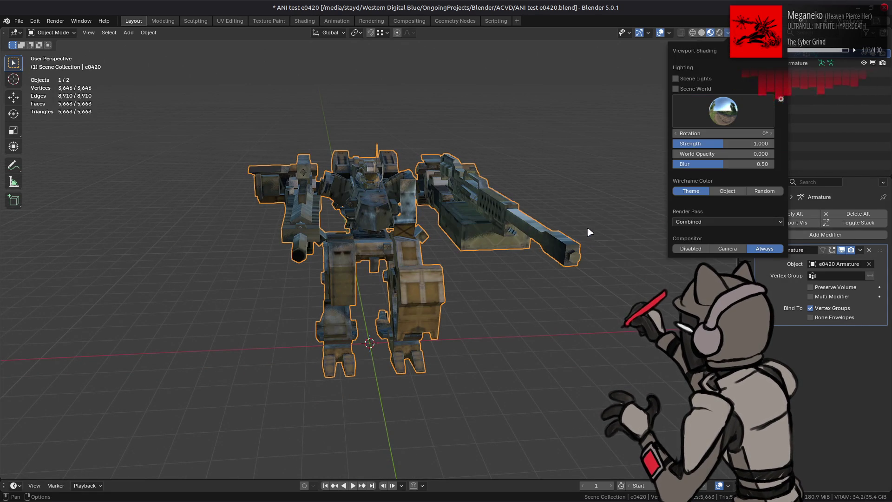
left_click(723, 124)
left_click(681, 229)
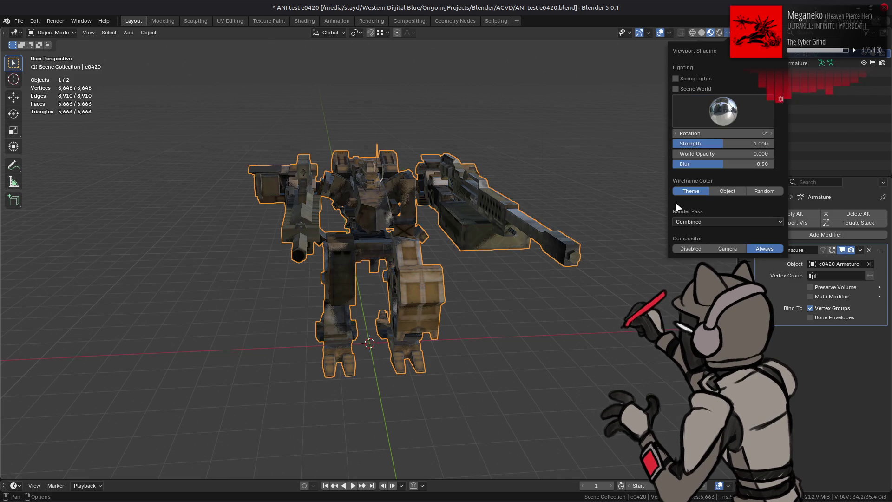
Deselect the mech and expand the World properties settings.
middle_click_drag(512, 189, 529, 200)
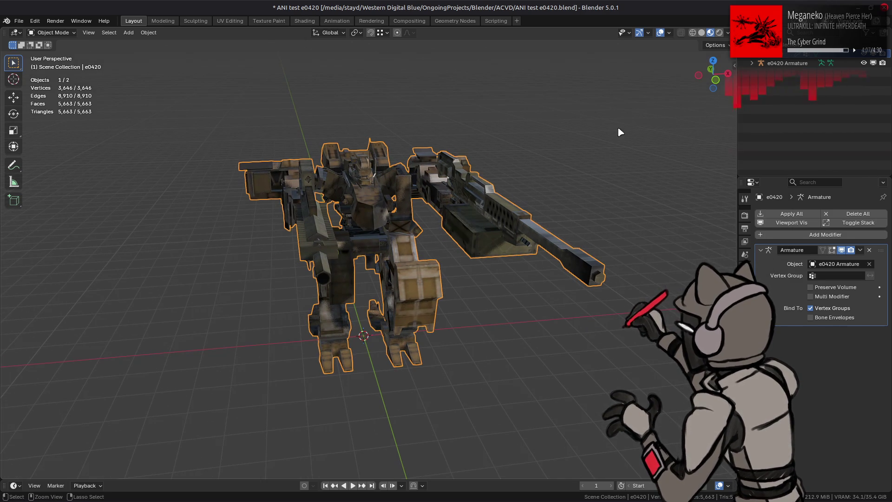
key("n")
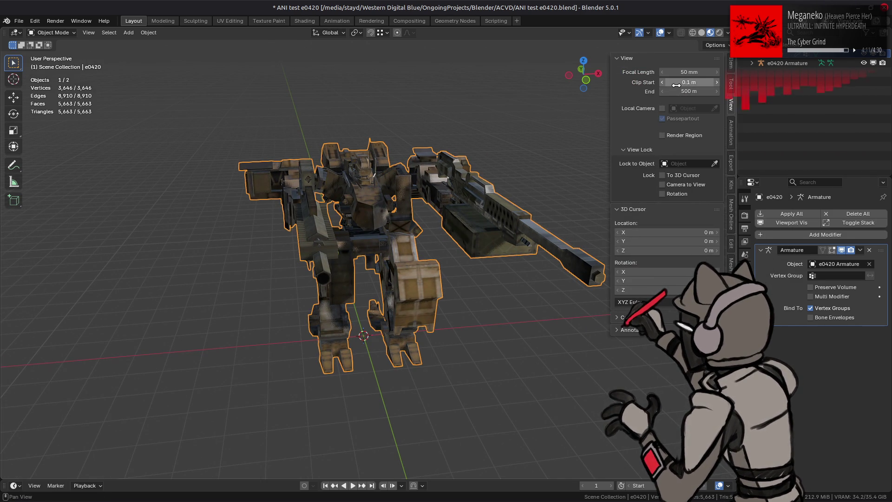
key("n")
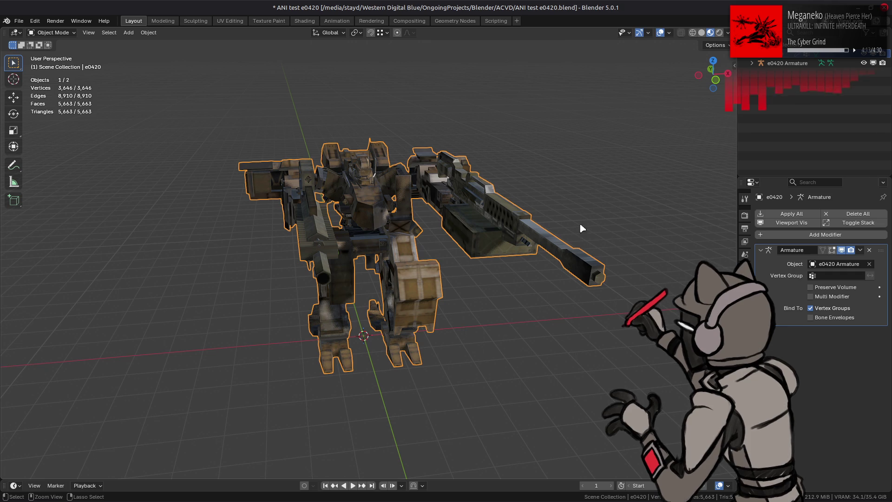
left_click(669, 33)
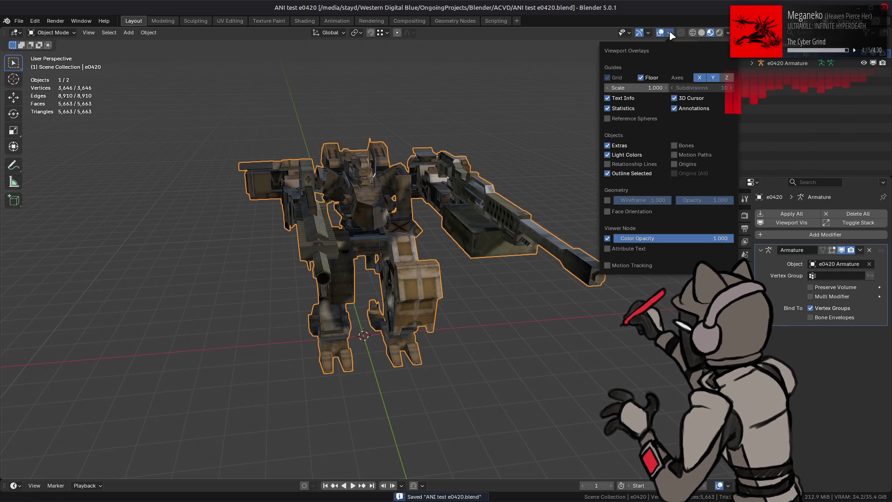
middle_click_drag(534, 167, 547, 168)
left_click(586, 212)
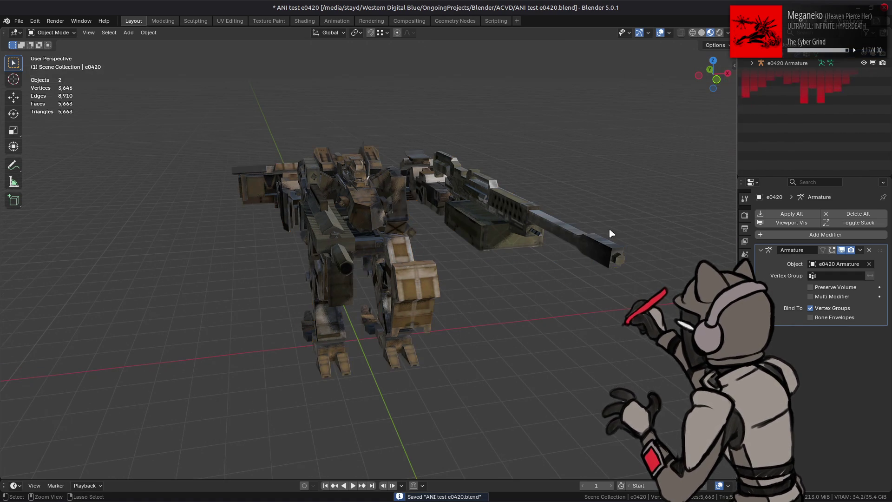
left_click(746, 253)
left_click(798, 317)
type("1.5")
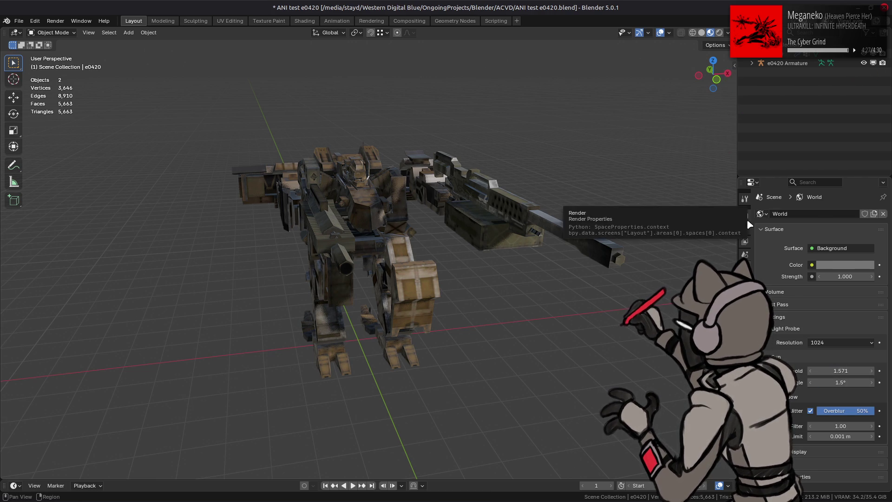
Expand the render Shadows settings and light the preview with a different studio HDRI.
left_click(745, 216)
left_click(788, 323)
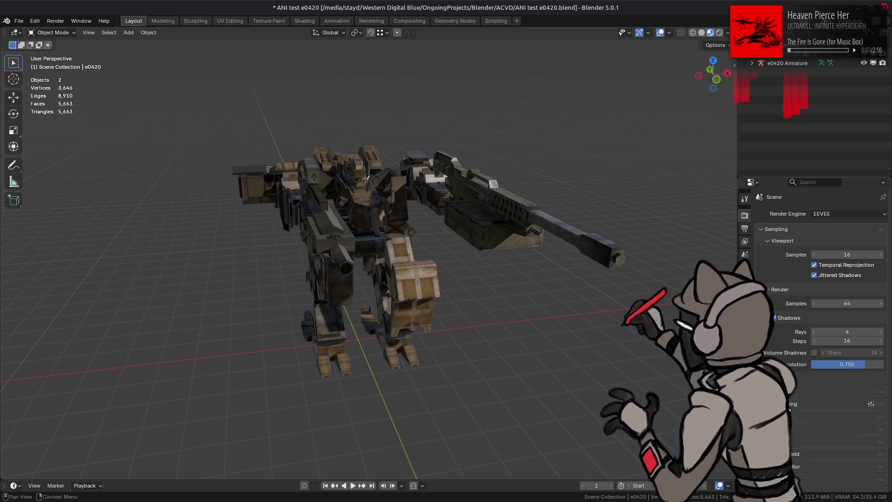
scroll(800, 381, "down", 4)
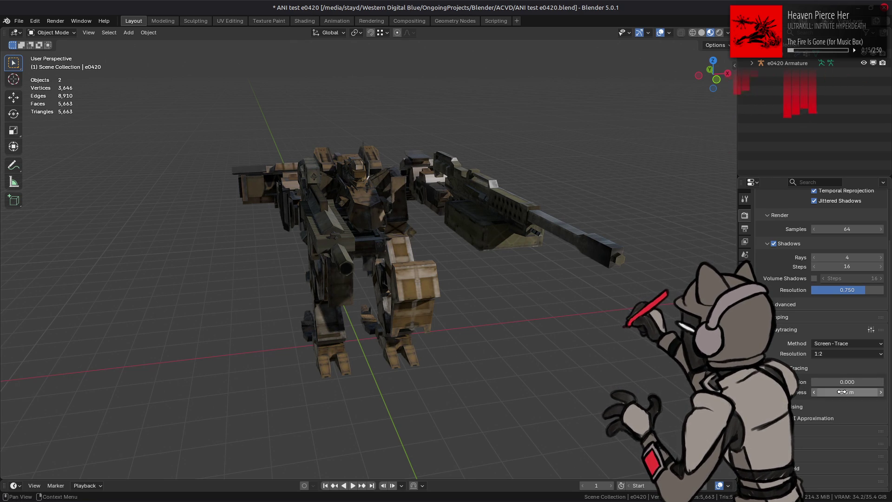
middle_click_drag(570, 292, 539, 296)
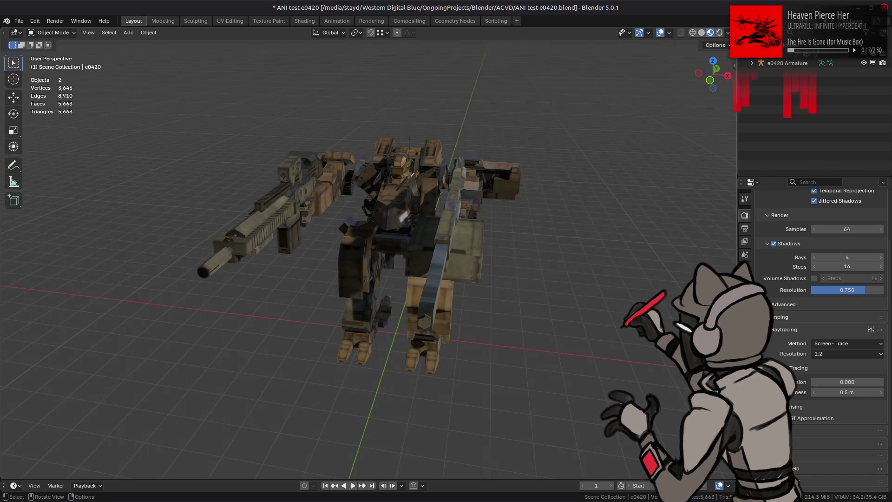
left_click(728, 33)
left_click(719, 114)
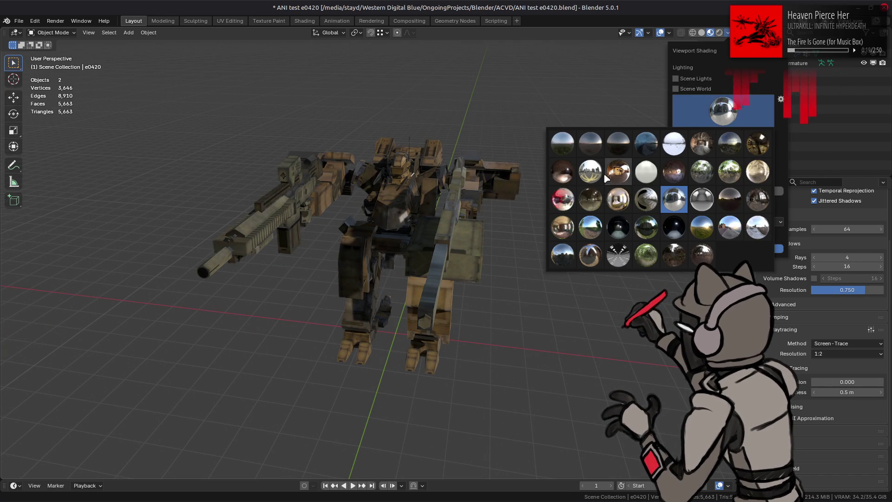
left_click(611, 178)
mouse_move(495, 221)
middle_mouse_down()
mouse_move(520, 221)
mouse_move(509, 226)
mouse_move(511, 213)
mouse_move(512, 220)
middle_mouse_up()
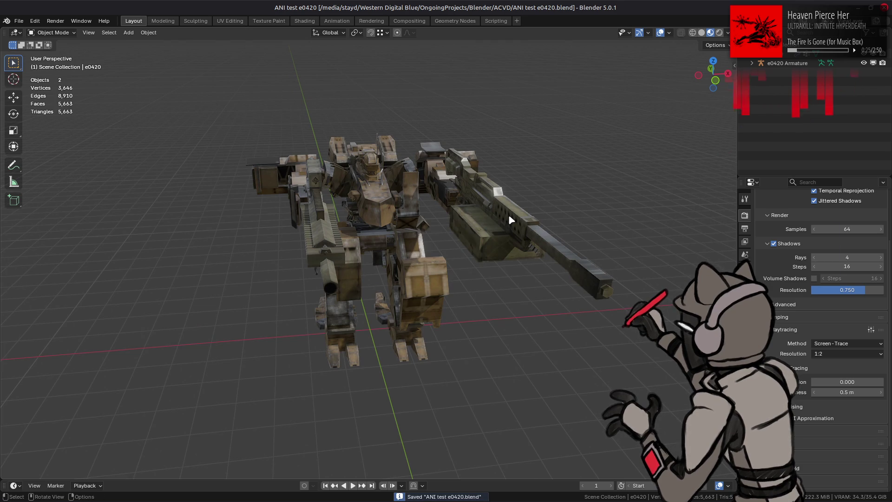
Open Nemo's e0420_a-bnd-dcx folder, import a01_048.ani into Blender and play it.
key("alt+Tab")
key("alt+shift+Tab")
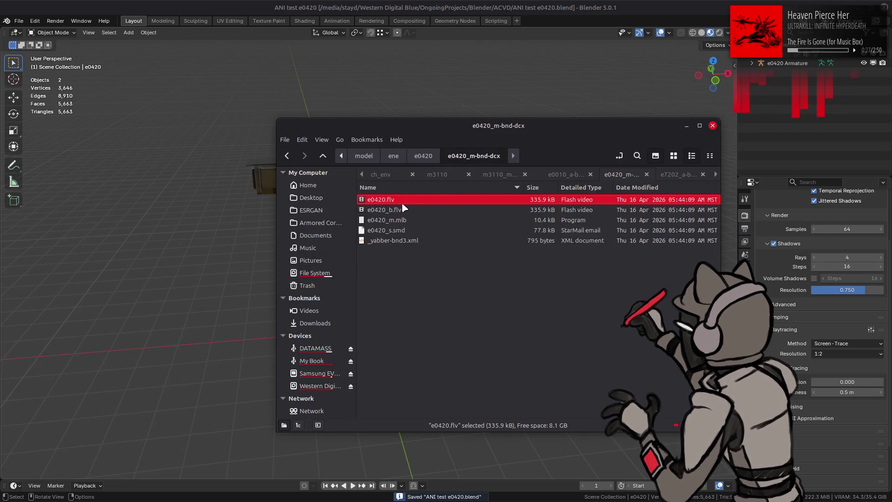
double_click(409, 201)
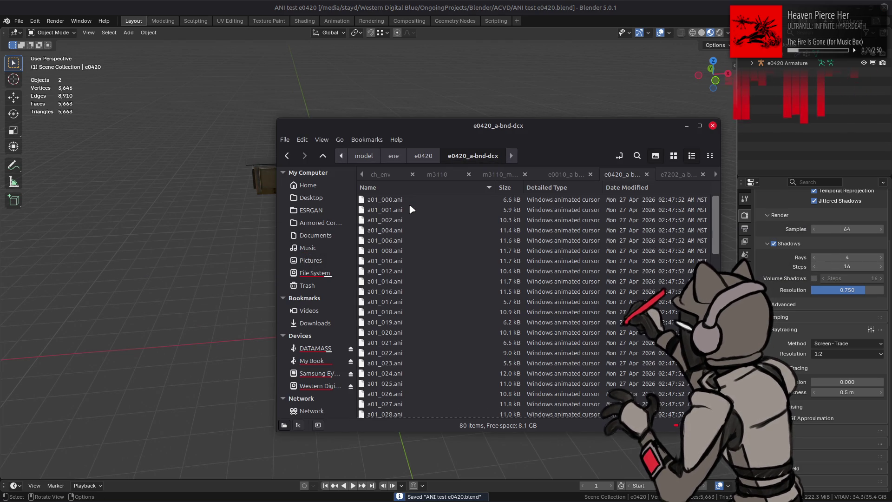
scroll(409, 212, "down", 6)
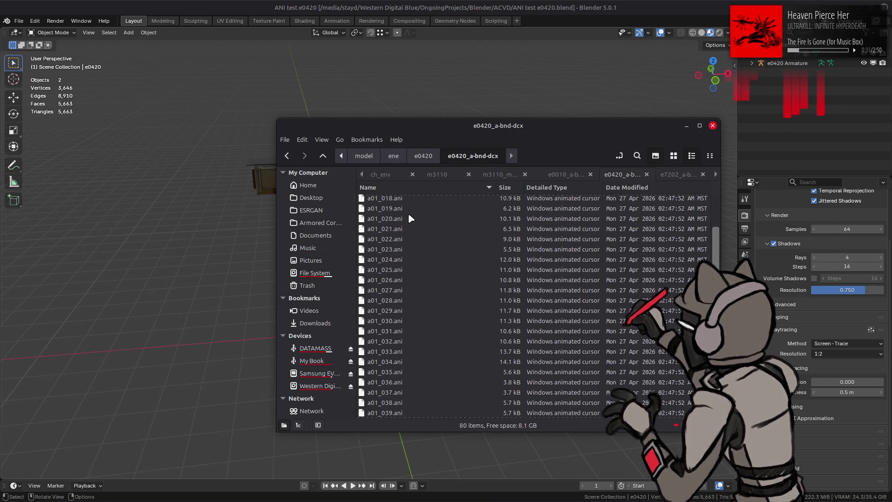
scroll(399, 346, "down", 1)
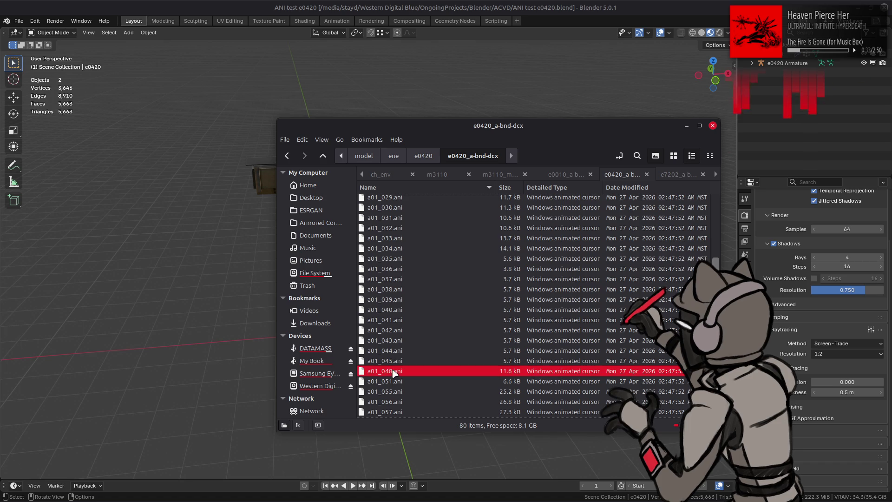
left_click_drag(204, 331, 205, 333)
left_click(269, 350)
middle_click_drag(269, 350, 330, 465)
left_click(354, 486)
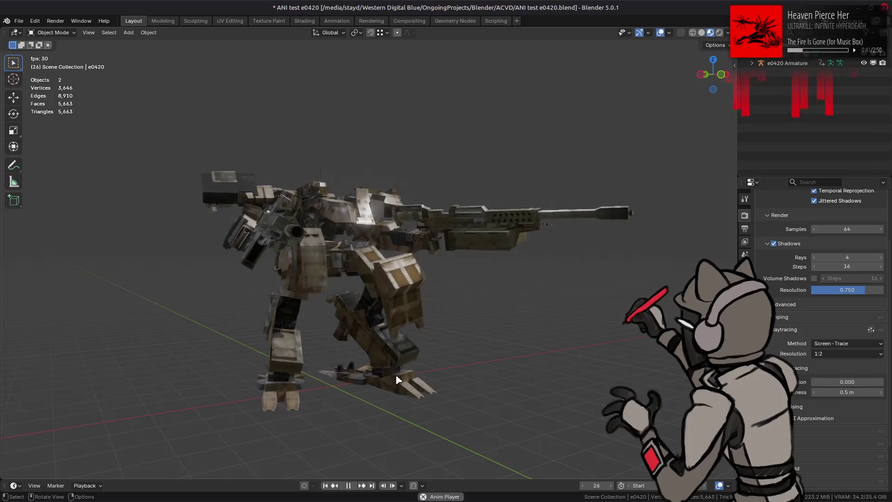
Revert the file to its saved state, discarding the imported animation.
left_click(18, 21)
left_click(50, 55)
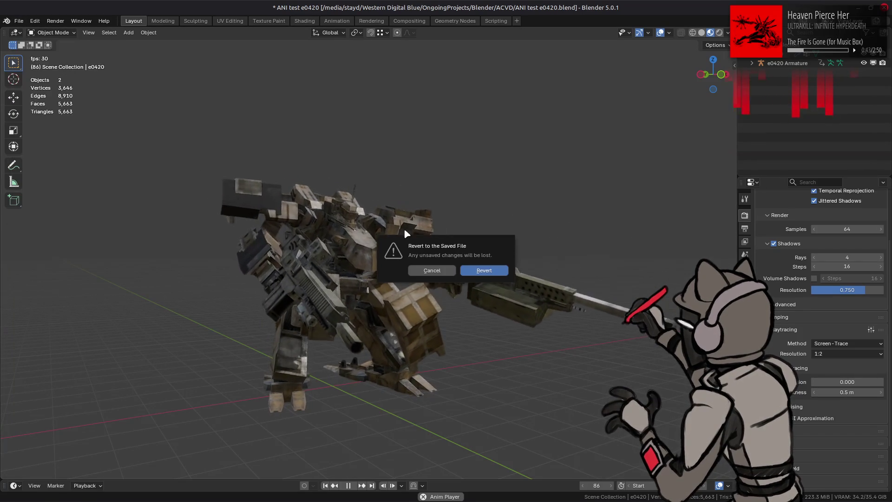
left_click(480, 271)
left_click(19, 21)
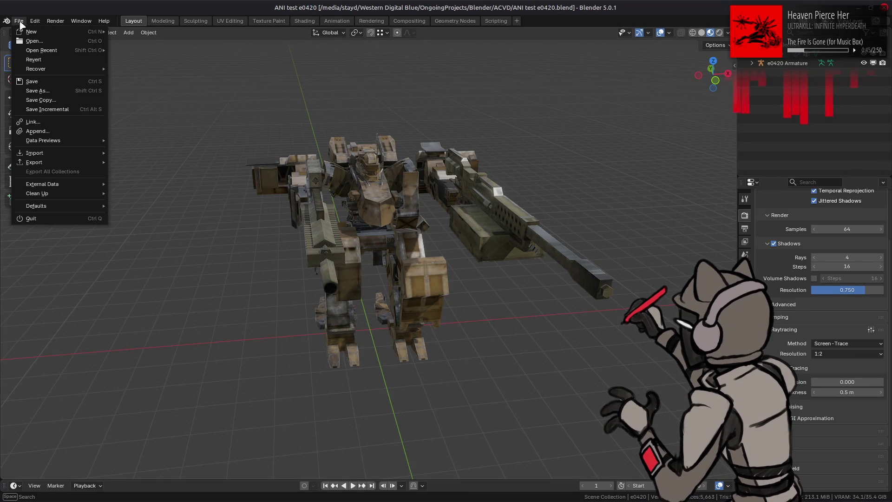
left_click(19, 21)
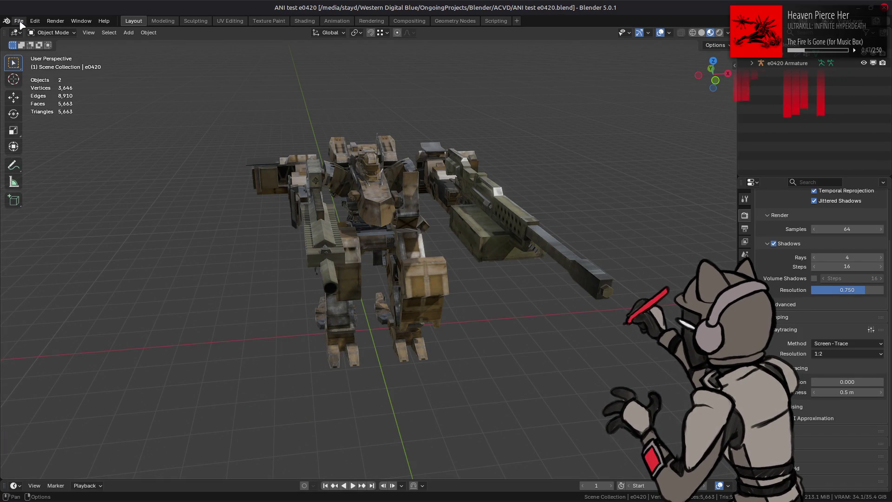
Drag a01_055.ani from the file manager into Blender's viewport.
key("alt+Tab")
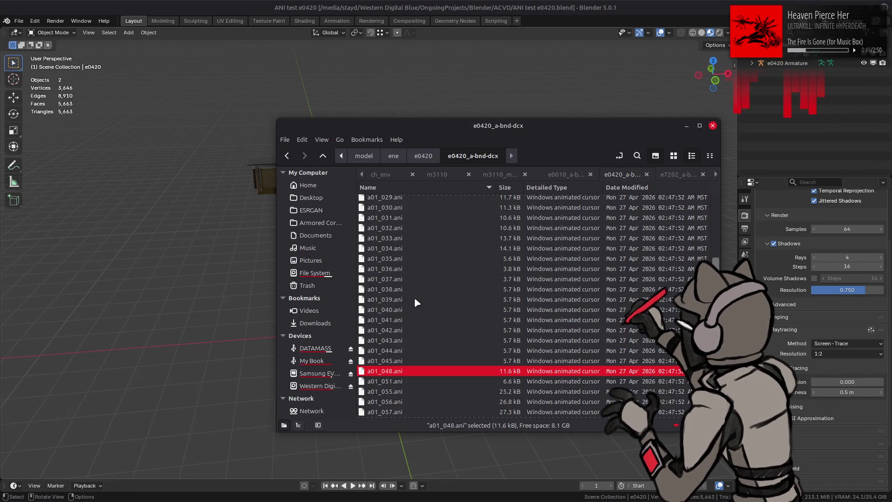
scroll(415, 300, "down", 4)
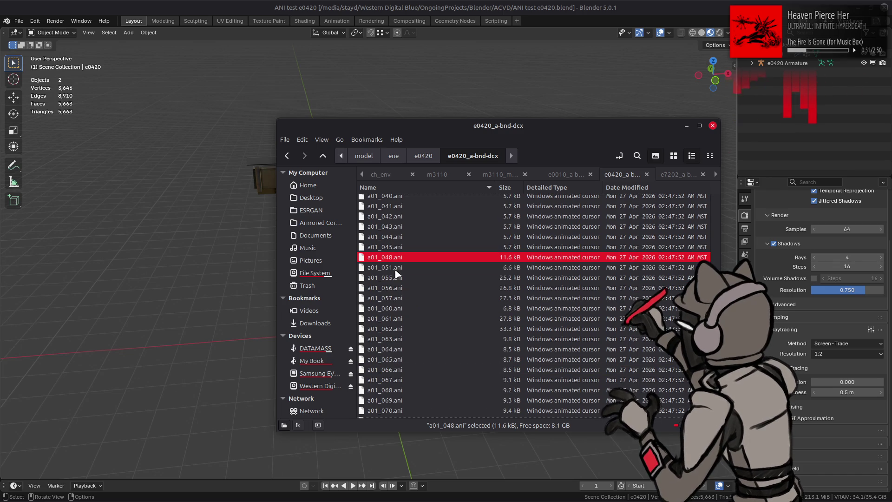
left_click_drag(245, 277, 245, 277)
Import the a01_055 animation and play it while orbiting around the mech.
left_click(216, 277)
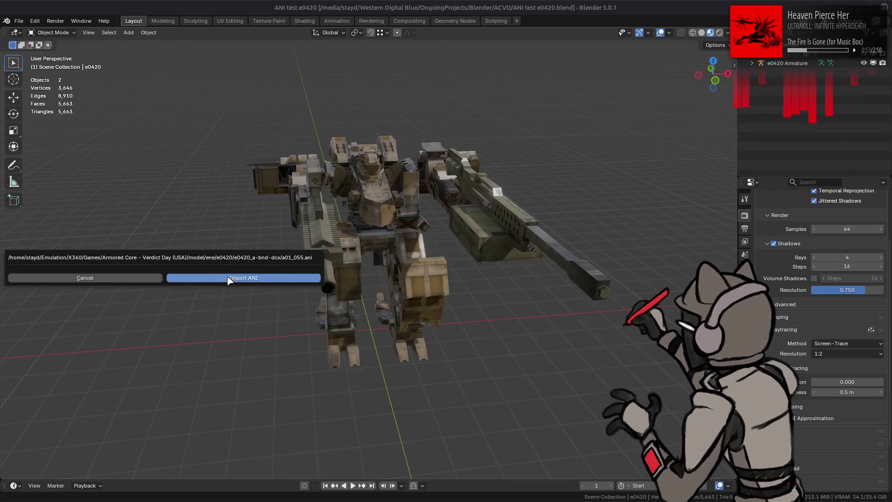
left_click(353, 487)
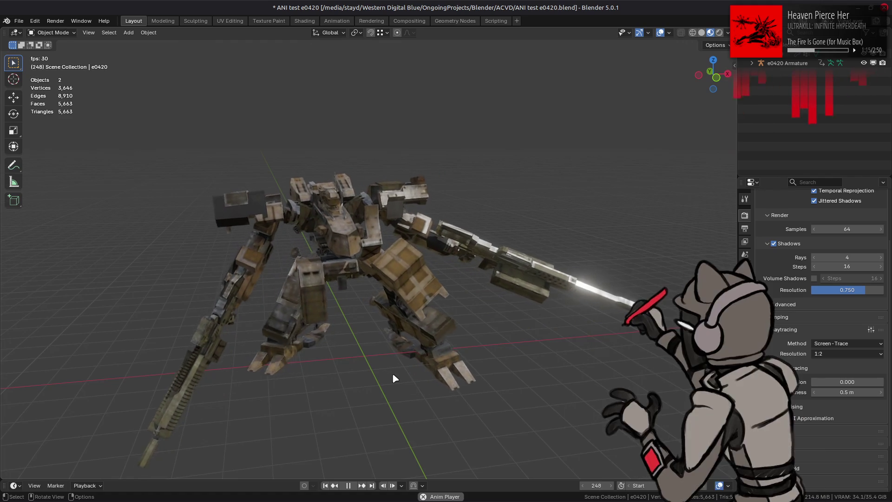
mouse_move(313, 364)
middle_mouse_down()
mouse_move(490, 364)
mouse_move(516, 355)
mouse_move(328, 339)
mouse_move(458, 349)
mouse_move(521, 339)
mouse_move(401, 358)
mouse_move(417, 360)
middle_mouse_up()
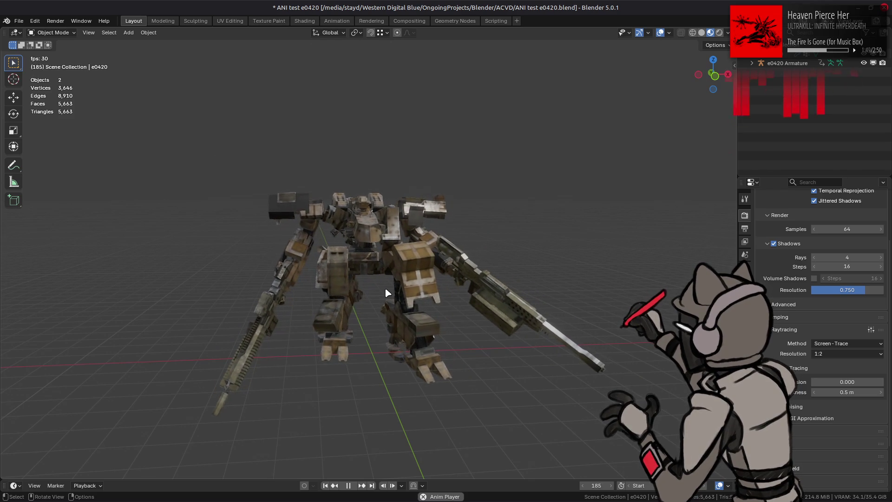
scroll(385, 290, "up", 3)
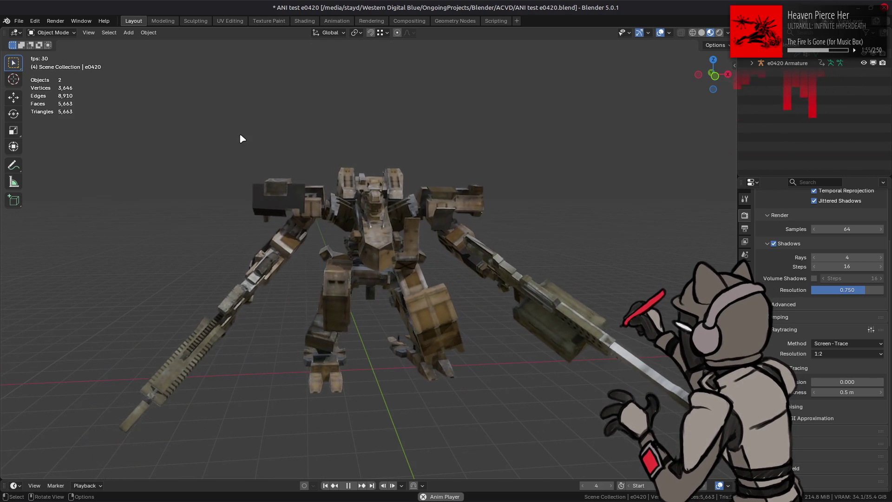
Revert the file to its saved rest pose and switch back to the file manager.
left_click(18, 21)
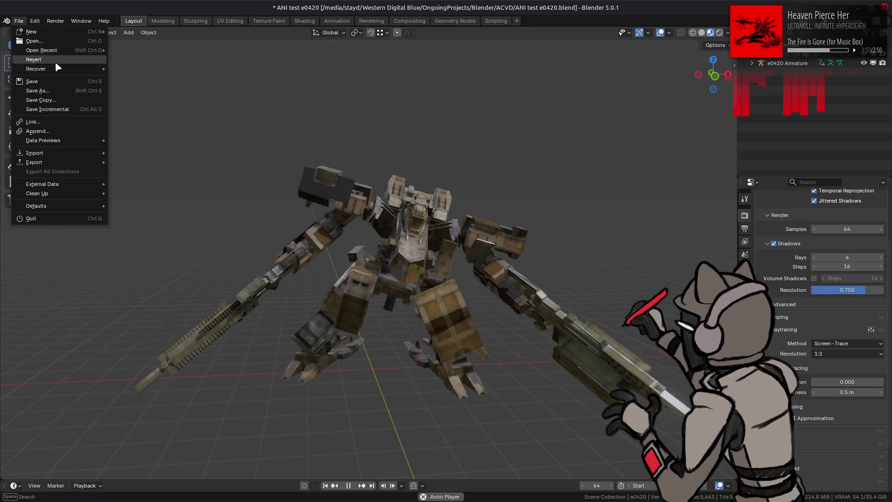
left_click(53, 59)
left_click(432, 265)
key("alt+Tab")
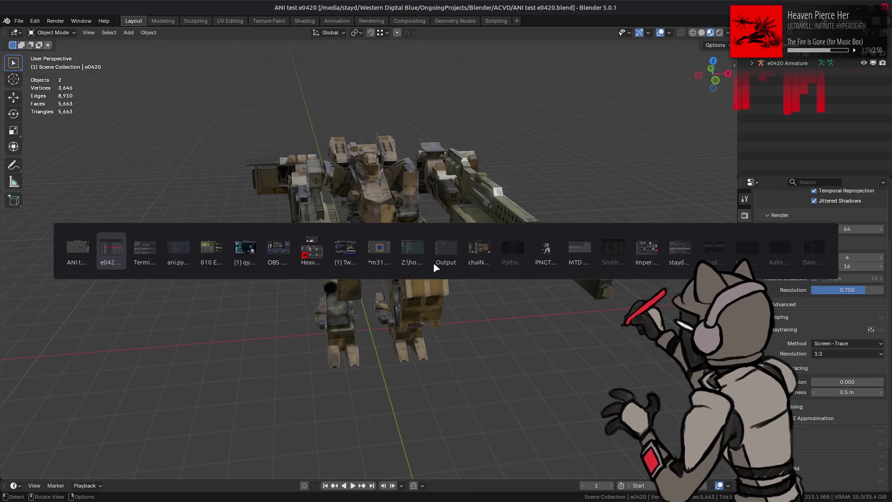
Import and play a01_185.ani on the mech, then choose File > Revert.
scroll(405, 304, "down", 4)
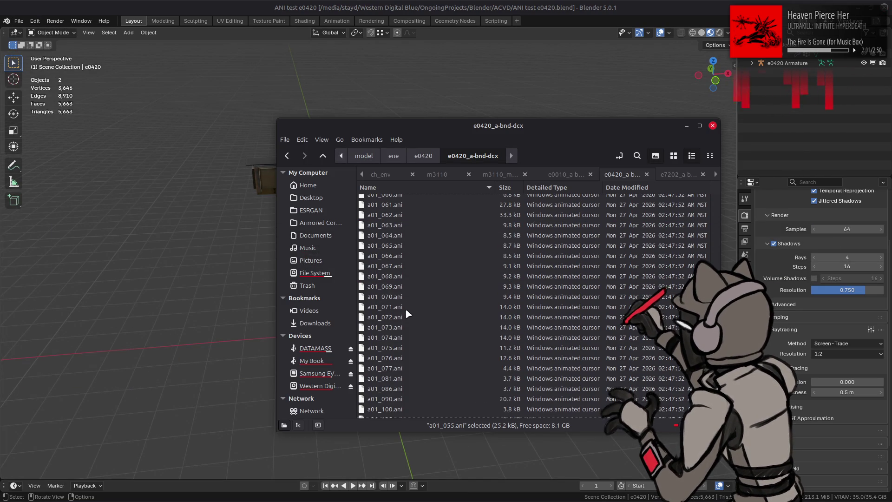
scroll(405, 312, "down", 5)
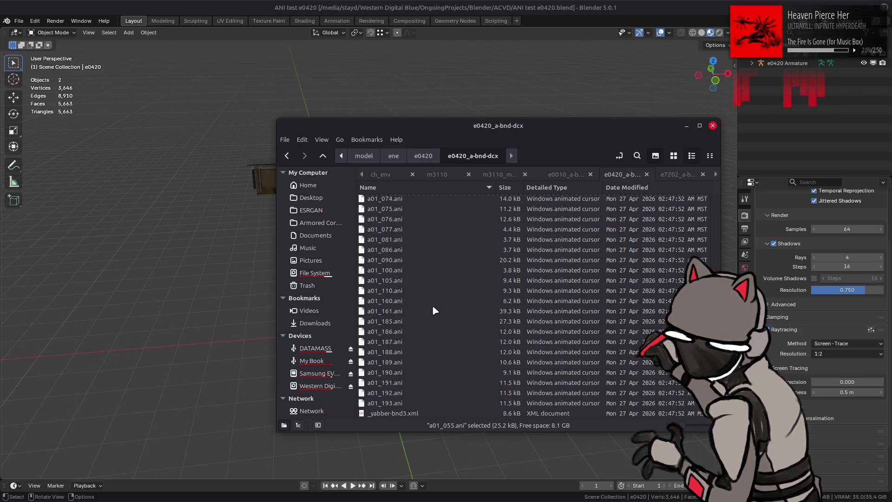
left_click_drag(407, 321, 173, 303)
left_click(221, 309)
mouse_move(248, 319)
middle_mouse_down()
mouse_move(272, 302)
mouse_move(305, 333)
mouse_move(324, 328)
mouse_move(309, 334)
middle_mouse_up()
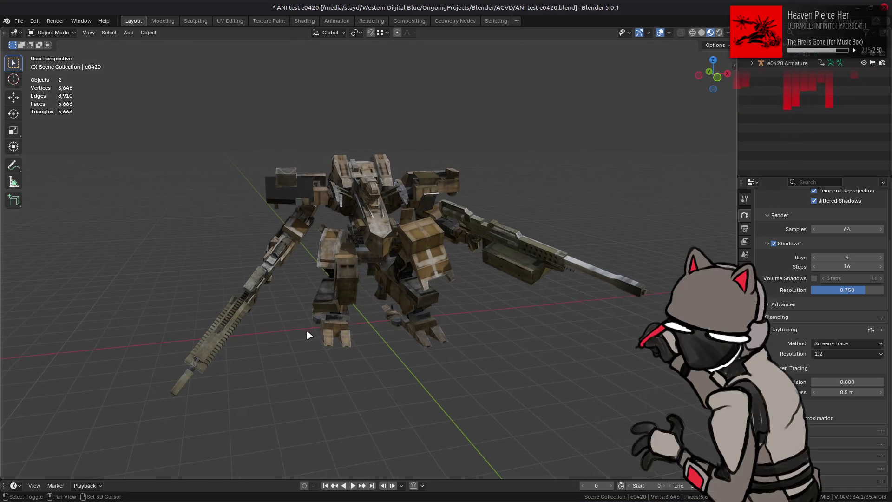
left_click(355, 485)
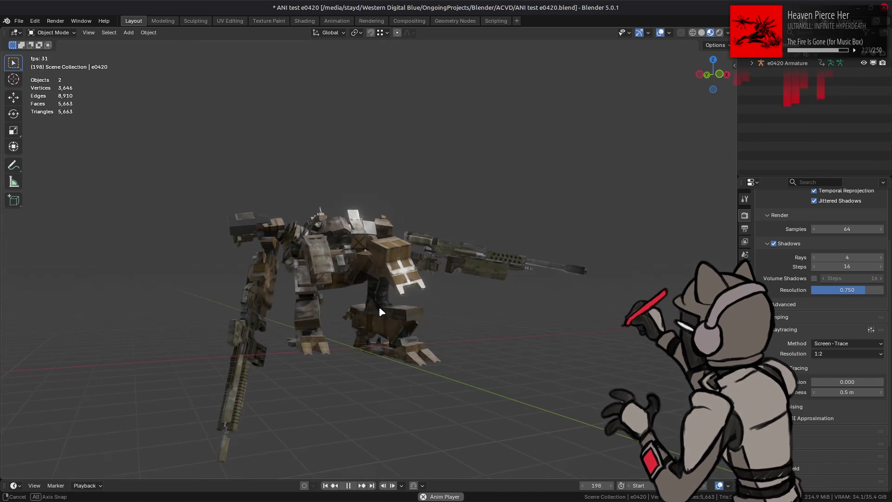
middle_click_drag(375, 305, 304, 254)
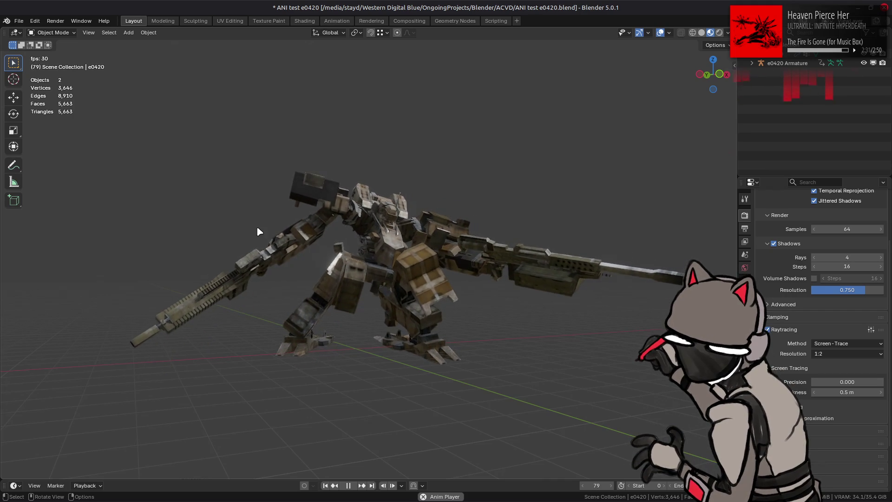
left_click(19, 20)
left_click(33, 60)
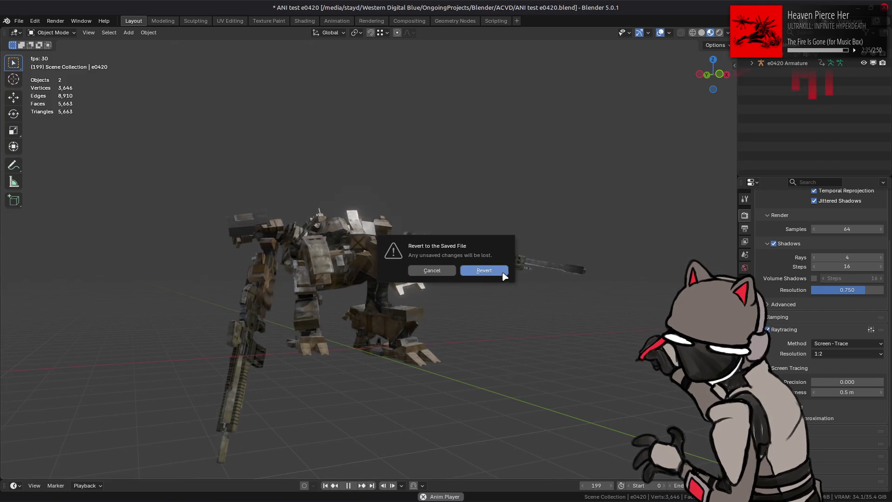
Confirm the revert, then import another ANI animation and orbit the mech as it plays.
left_click(487, 272)
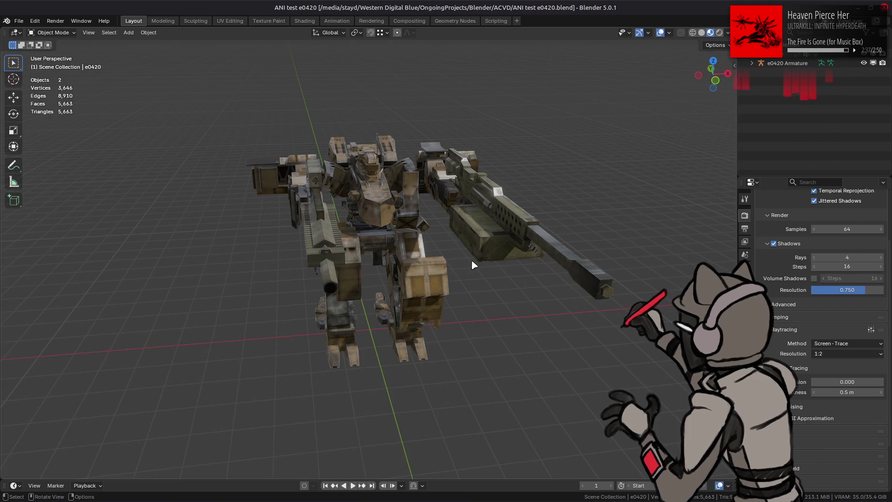
key("alt+Tab")
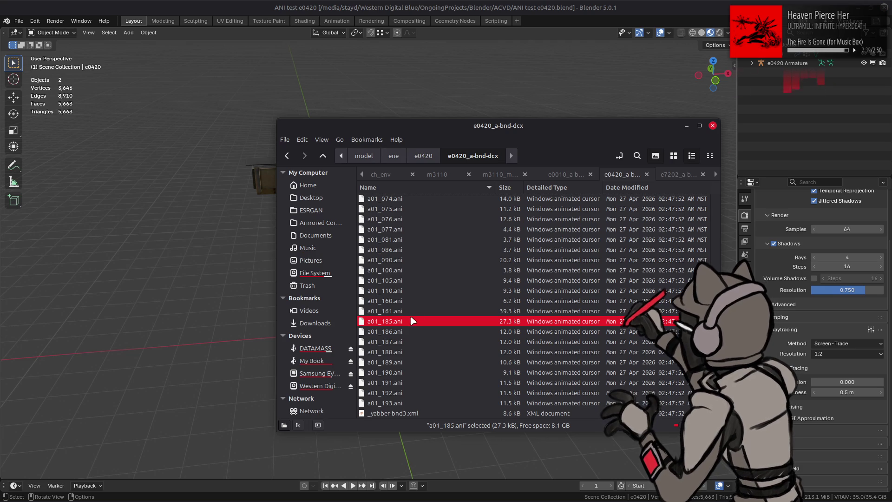
left_click_drag(185, 288, 186, 292)
left_click(239, 293)
mouse_move(242, 314)
middle_mouse_down()
mouse_move(251, 275)
mouse_move(297, 260)
mouse_move(306, 259)
mouse_move(266, 297)
mouse_move(210, 298)
mouse_move(411, 311)
mouse_move(500, 277)
mouse_move(344, 298)
mouse_move(530, 302)
mouse_move(399, 336)
mouse_move(454, 348)
mouse_move(471, 342)
mouse_move(233, 340)
mouse_move(396, 334)
mouse_move(423, 420)
mouse_move(519, 378)
mouse_move(623, 374)
mouse_move(383, 337)
mouse_move(404, 321)
mouse_move(270, 330)
mouse_move(402, 333)
middle_mouse_up()
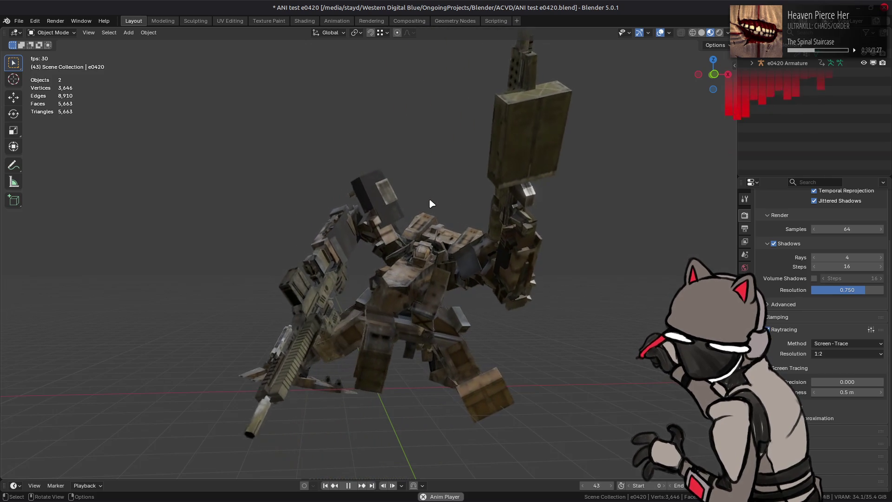
mouse_move(431, 204)
middle_mouse_down()
mouse_move(472, 255)
mouse_move(387, 182)
middle_mouse_up()
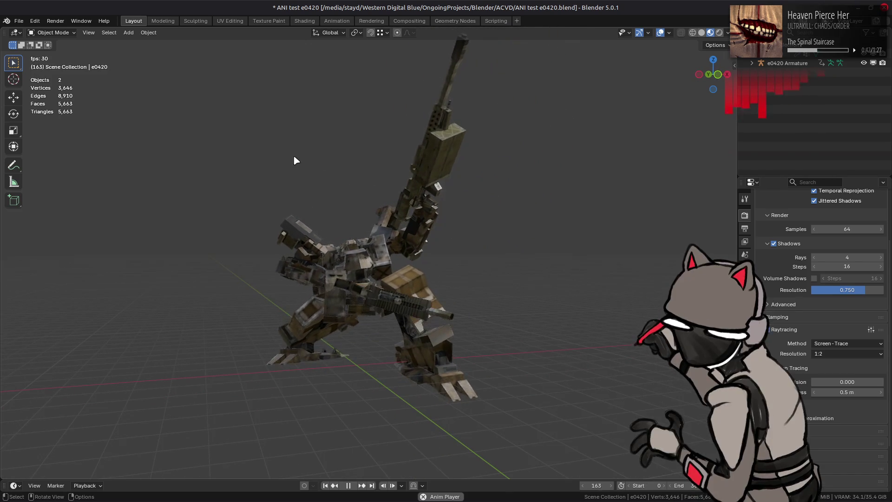
left_click(18, 21)
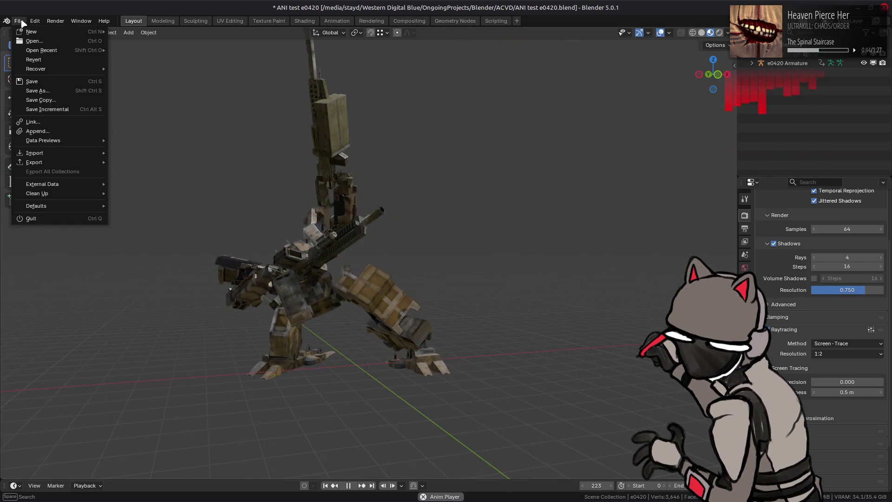
Revert the file to restore the mech's rest pose.
left_click(34, 60)
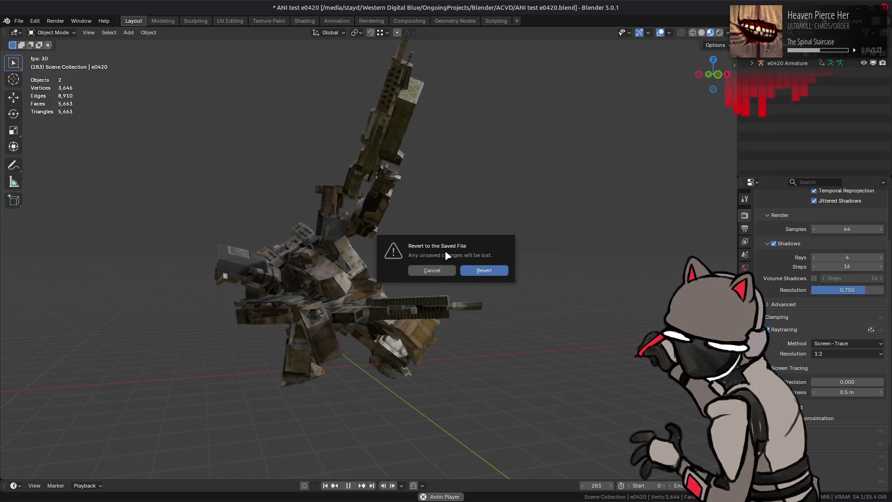
left_click(479, 272)
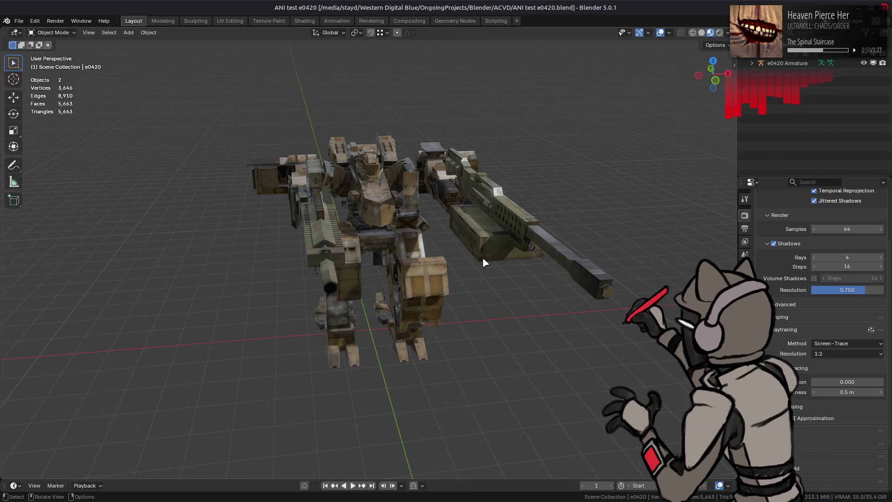
key("alt+Tab")
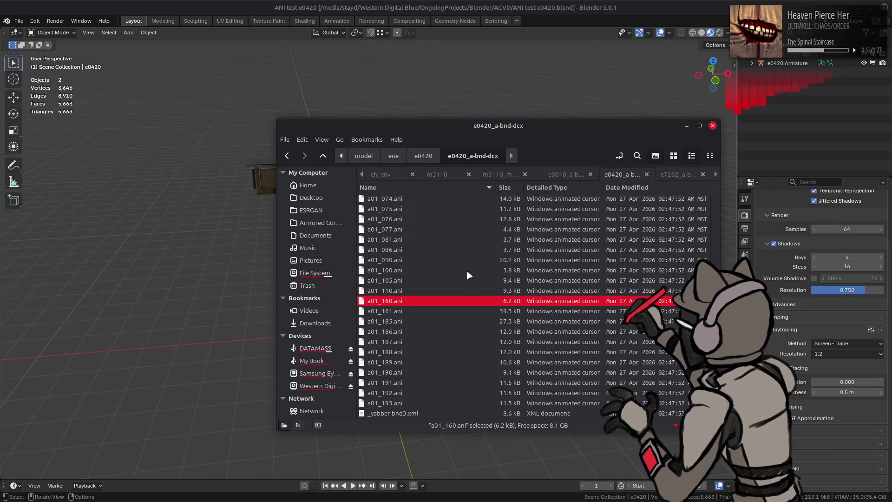
Load a01_160.ani onto the mech, play it while orbiting, then pause and resume playback.
left_click_drag(195, 296, 248, 308)
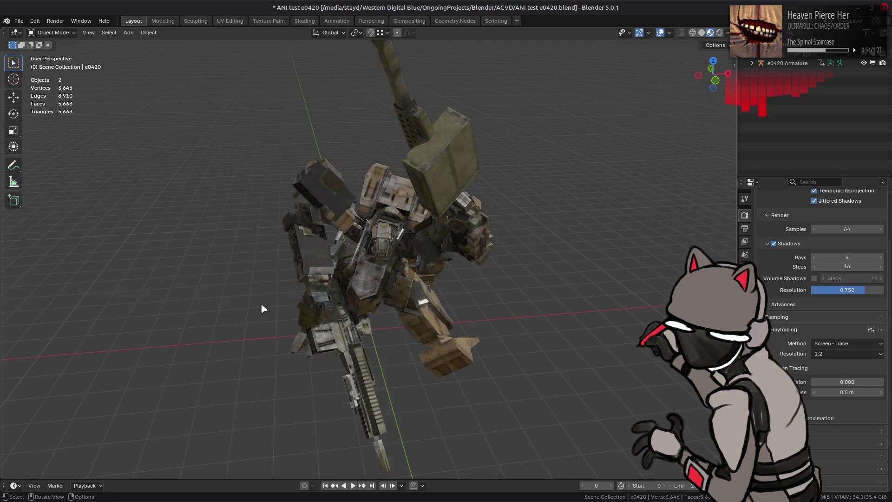
left_click(352, 486)
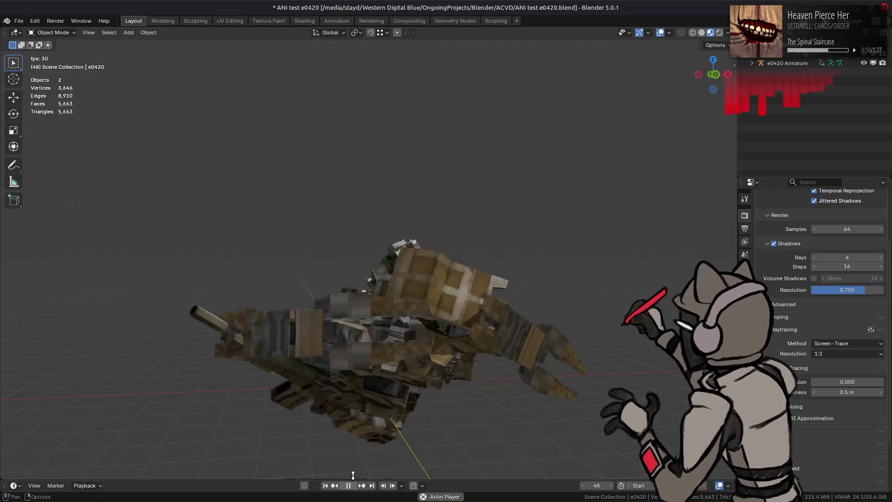
mouse_move(373, 402)
middle_mouse_down()
mouse_move(394, 376)
mouse_move(385, 411)
mouse_move(373, 341)
middle_mouse_up()
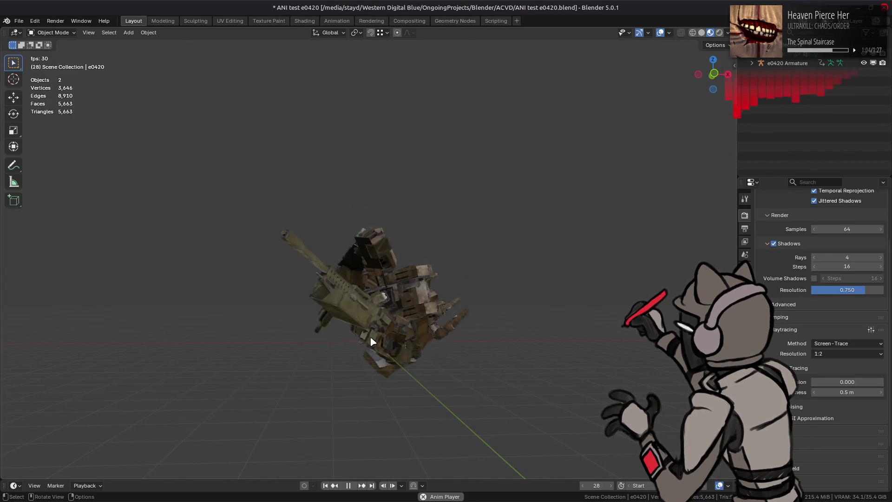
middle_click_drag(400, 329, 404, 344)
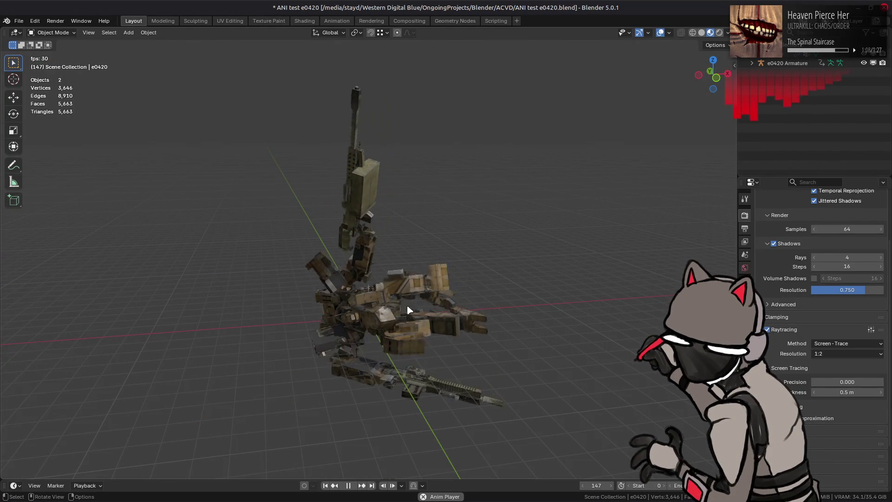
mouse_move(349, 476)
middle_mouse_down()
mouse_move(362, 432)
mouse_move(488, 421)
mouse_move(470, 413)
mouse_move(438, 422)
mouse_move(329, 310)
middle_mouse_up()
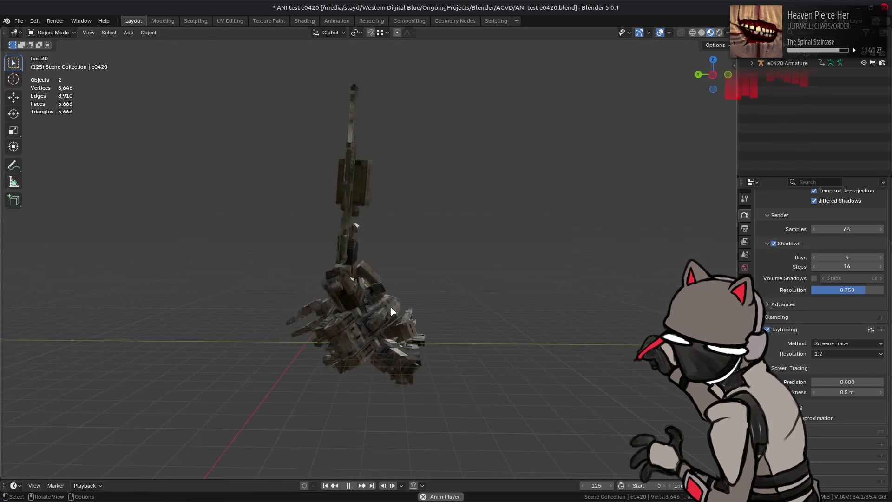
mouse_move(581, 319)
middle_mouse_down()
mouse_move(537, 366)
mouse_move(414, 363)
mouse_move(463, 373)
middle_mouse_up()
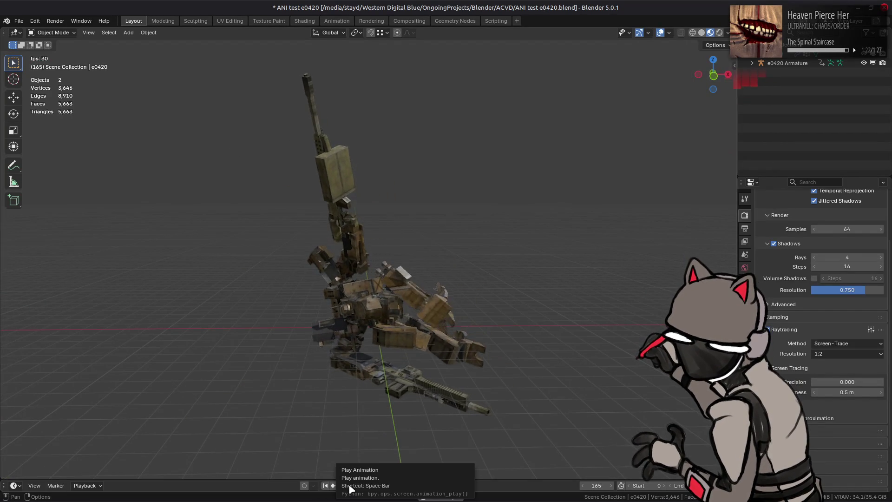
left_click(353, 486)
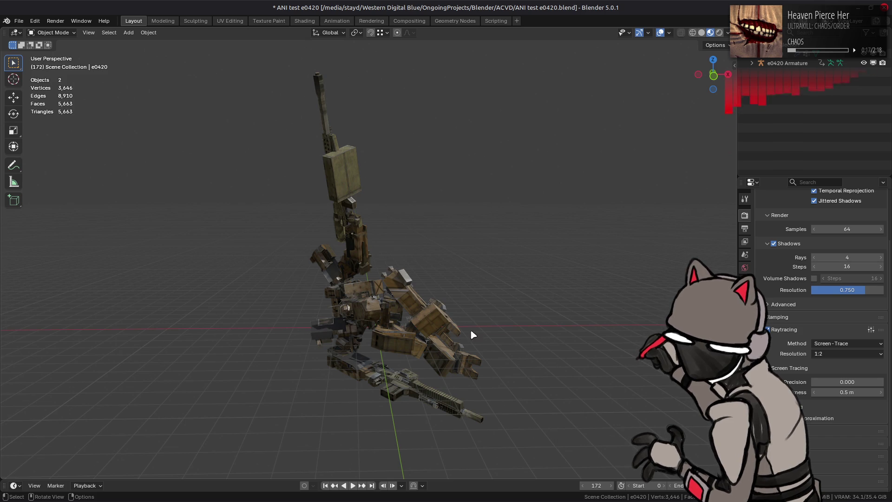
left_click(354, 492)
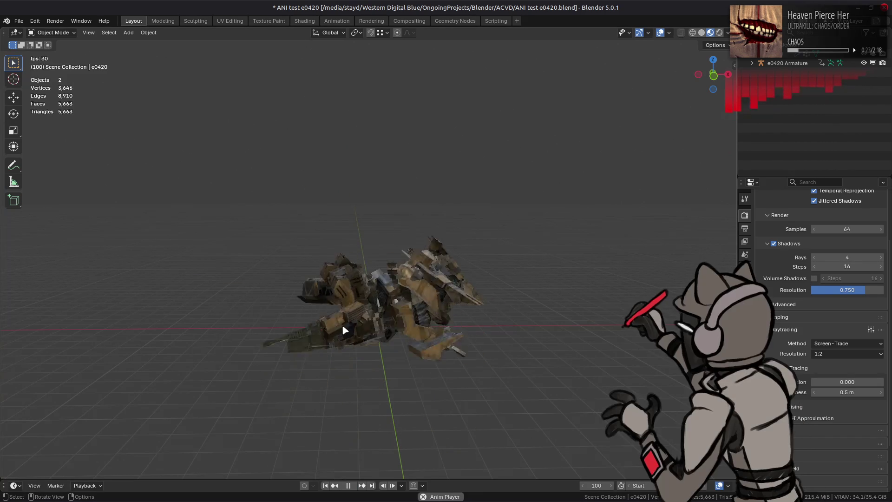
Nudge the view around the animating e0420 mech and bring up the File menu.
middle_click_drag(342, 329, 285, 292)
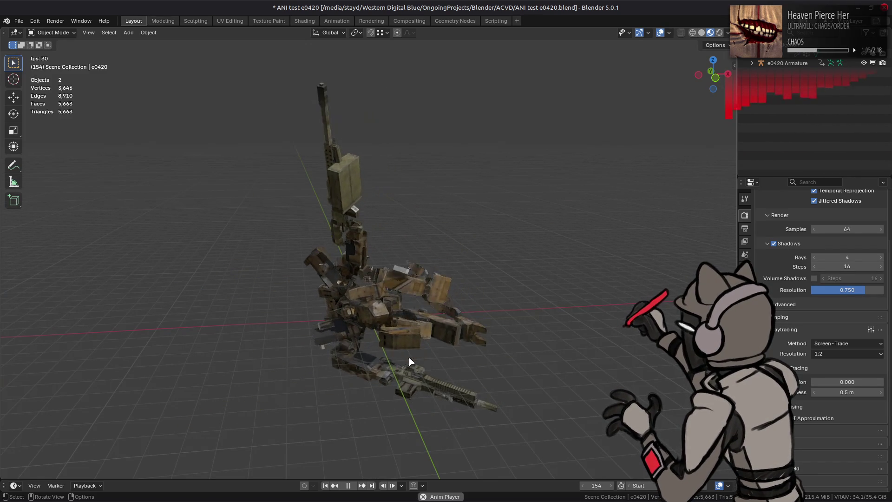
left_click(18, 21)
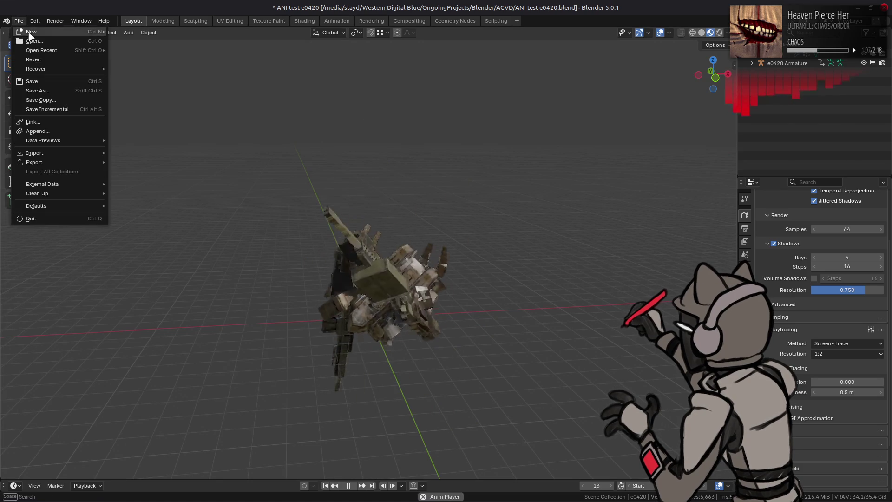
Revert the mech to its saved file after backing out of a first attempt.
left_click(57, 66)
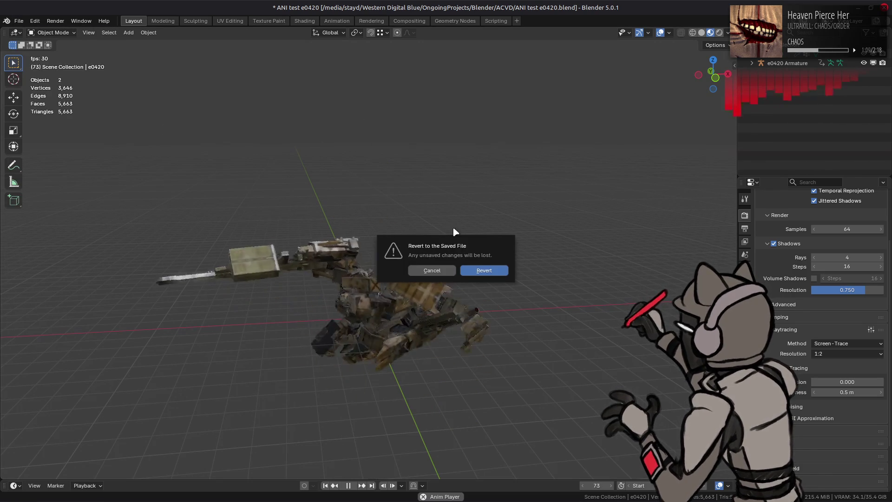
left_click(443, 271)
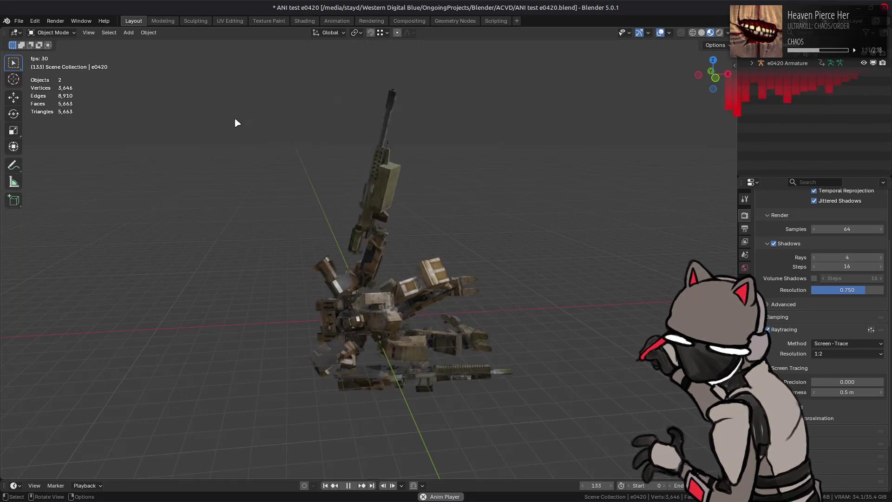
scroll(284, 158, "down", 1)
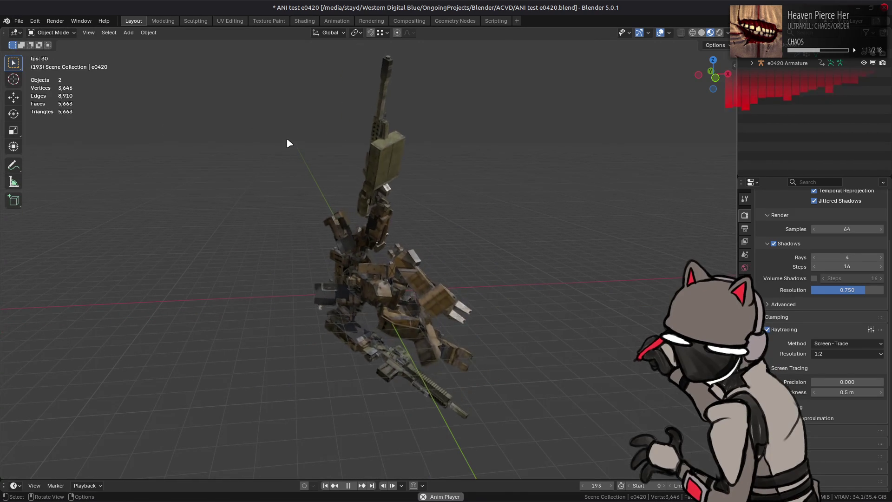
scroll(281, 159, "up", 1)
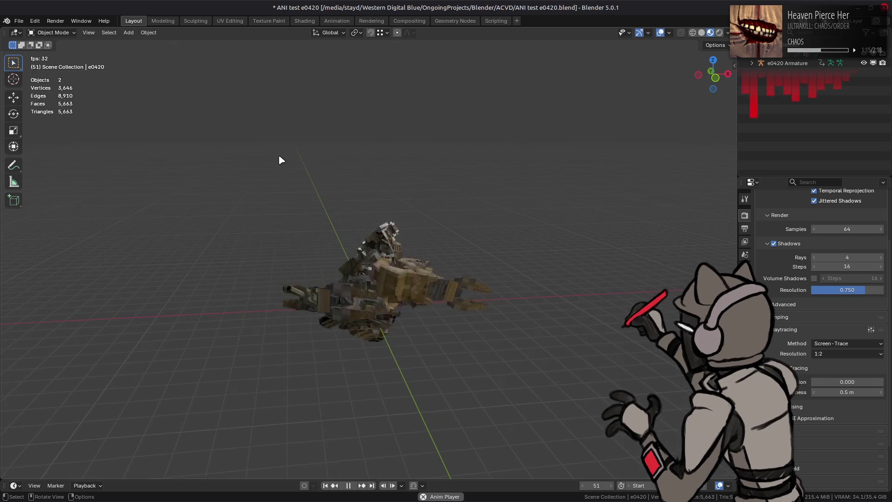
left_click(18, 21)
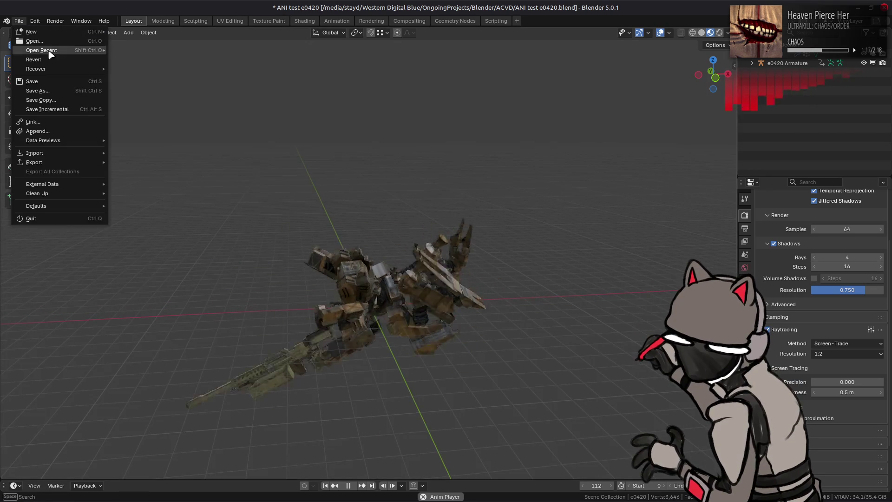
left_click(37, 57)
left_click(490, 276)
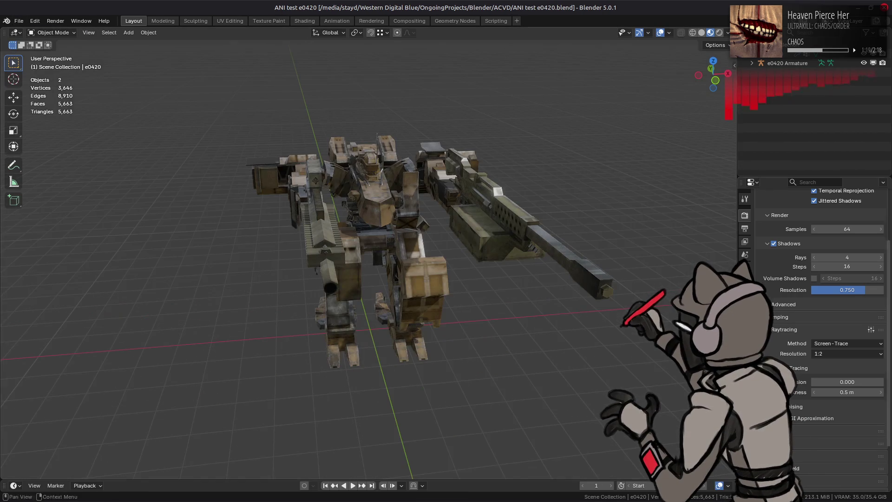
Import a01_185.ani from the file manager, play it, and show File > Open Recent.
key("alt+Tab")
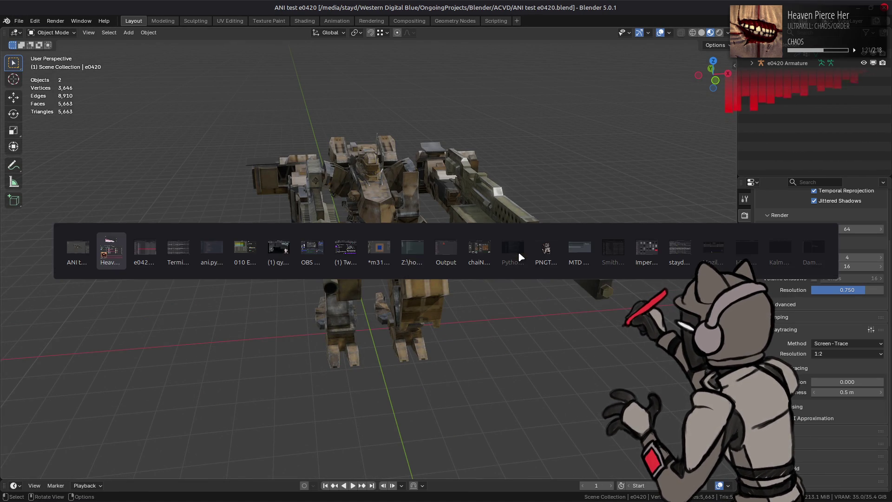
left_click(409, 322)
left_click_drag(407, 320, 164, 301)
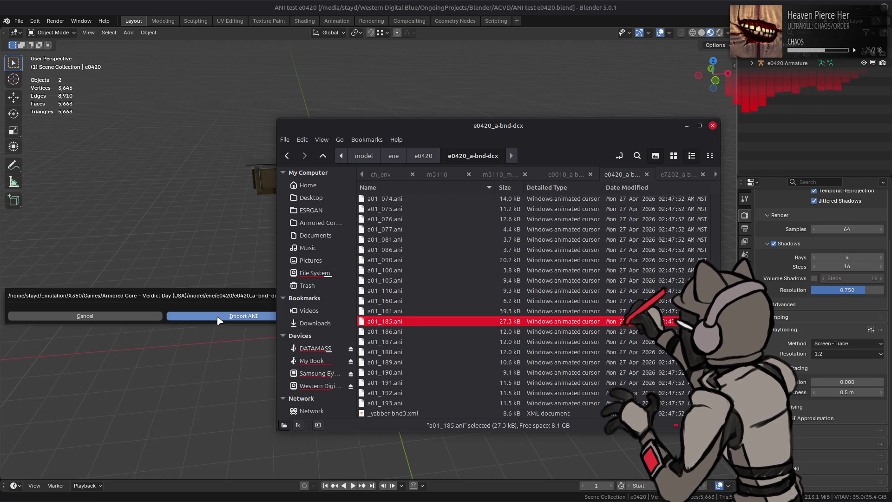
left_click(219, 318)
middle_click_drag(341, 425, 354, 454)
left_click(352, 485)
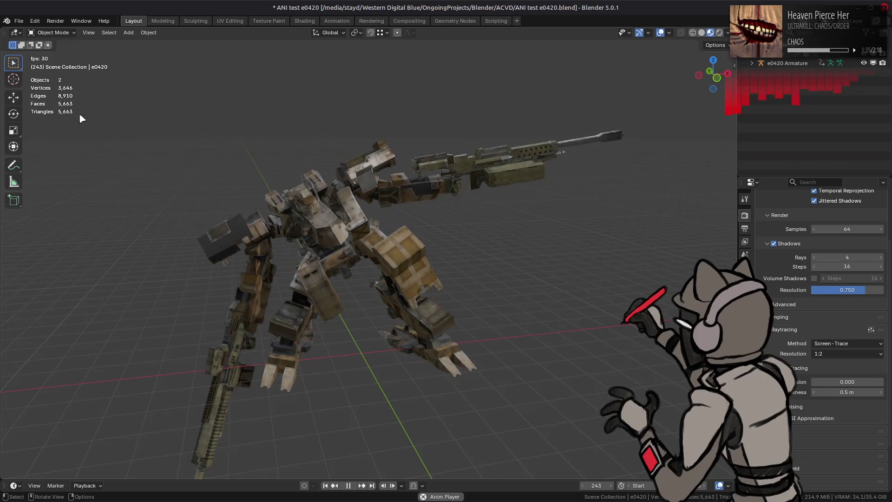
left_click(18, 21)
mouse_move(53, 52)
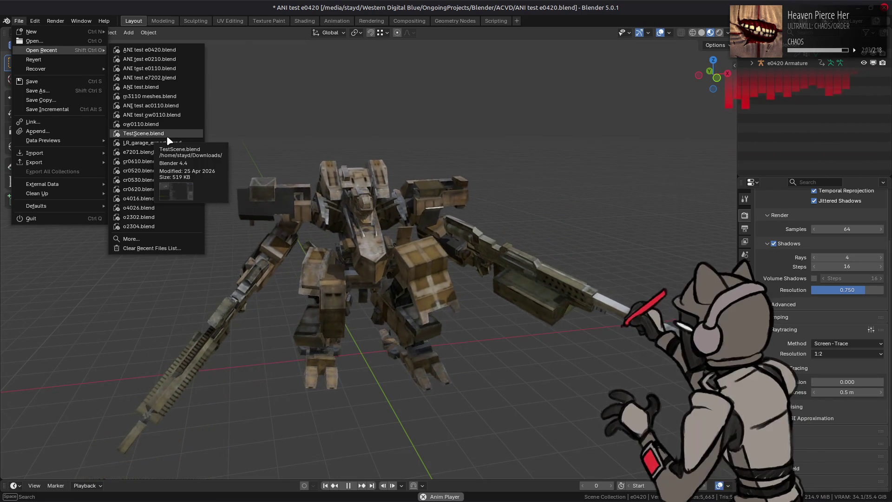
Revert to the saved, unanimated mech file and return to the Nemo file manager.
left_click(68, 60)
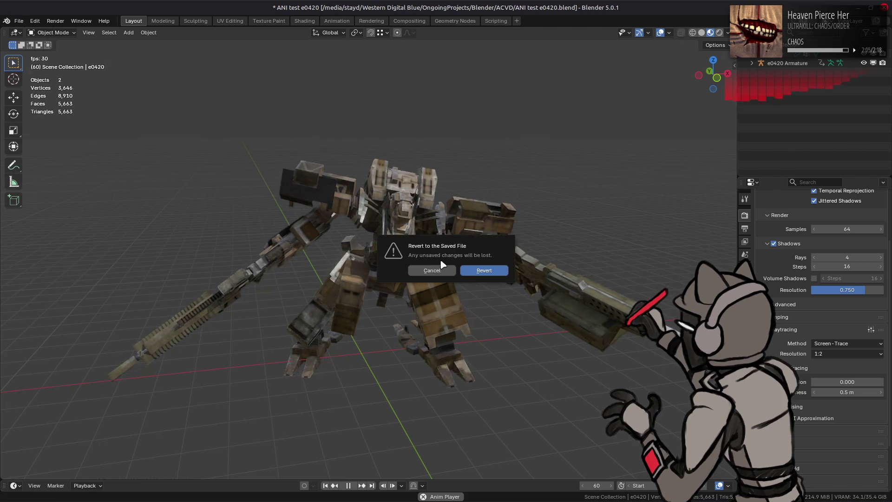
left_click(487, 271)
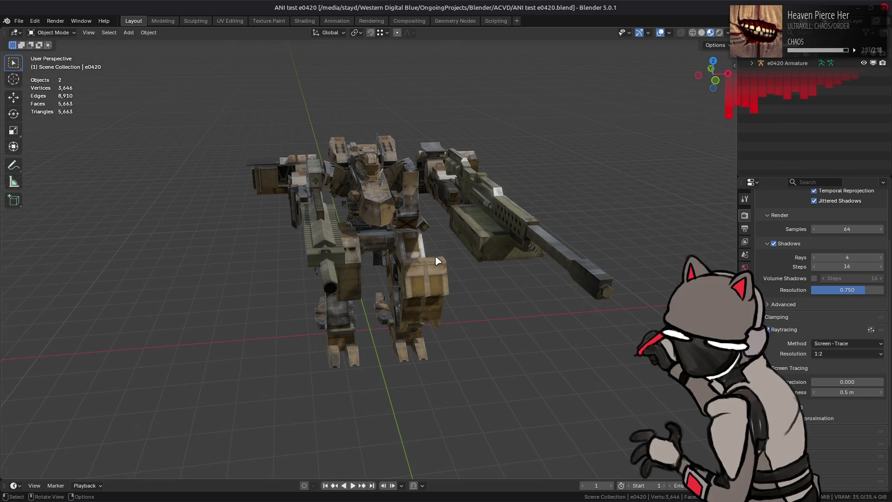
key("alt+Tab")
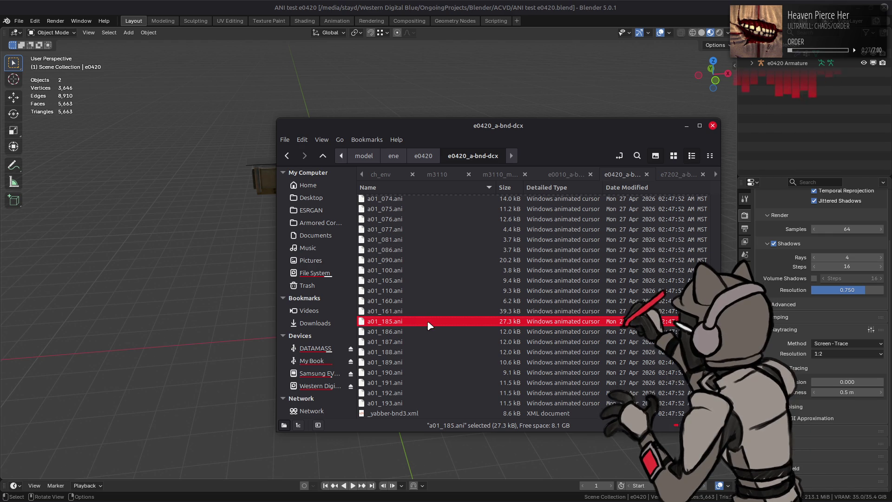
Import a01_075.ani into Blender and play it, orbiting around the animating mech.
scroll(423, 321, "up", 3)
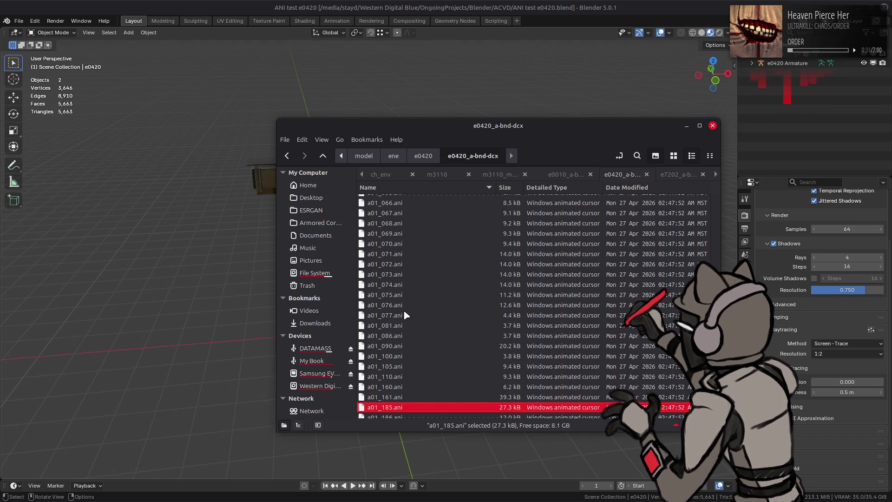
left_click_drag(398, 295, 228, 295)
left_click(229, 293)
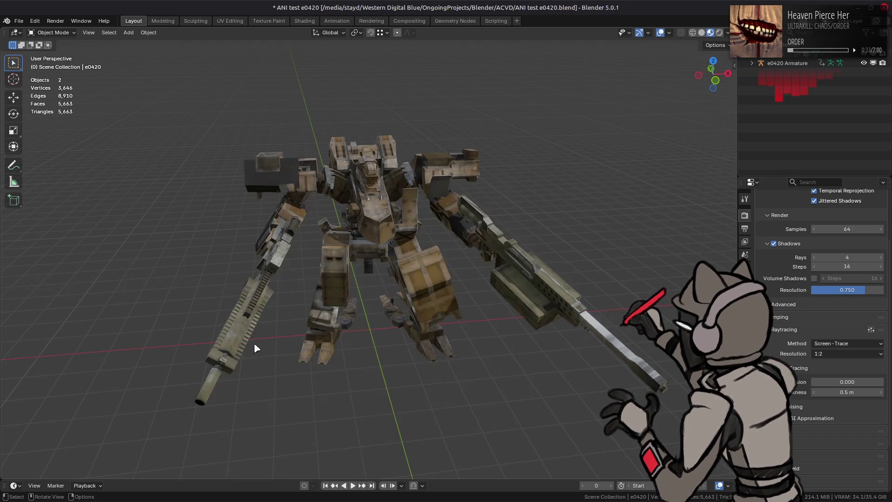
left_click(352, 485)
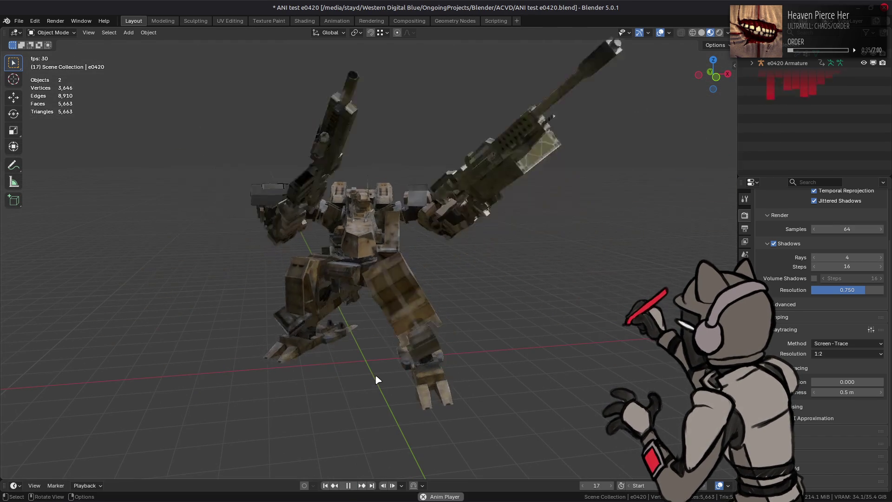
mouse_move(384, 348)
middle_mouse_down()
mouse_move(463, 323)
mouse_move(372, 319)
mouse_move(395, 297)
mouse_move(411, 312)
mouse_move(423, 298)
mouse_move(398, 282)
mouse_move(394, 316)
middle_mouse_up()
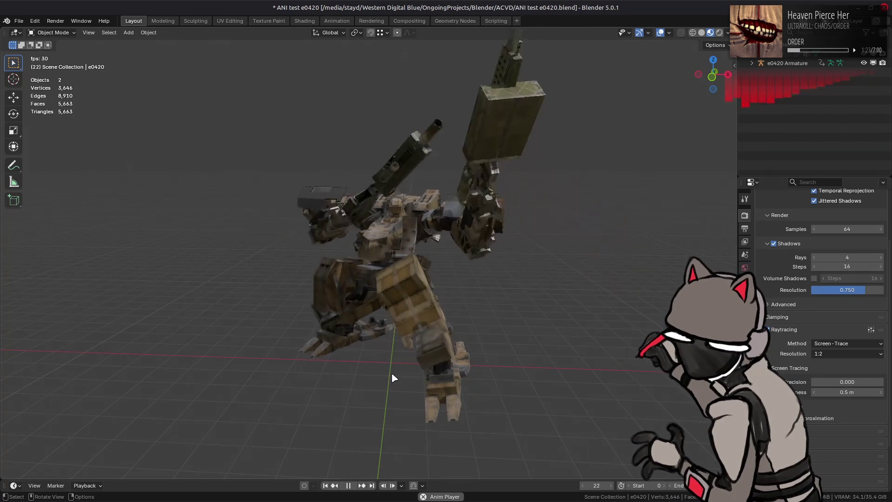
middle_click_drag(392, 374, 430, 359)
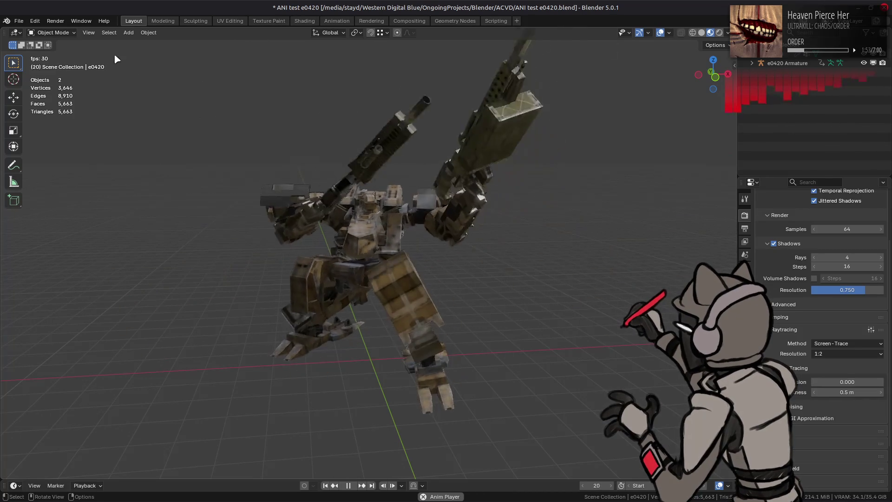
Revert the file to its saved state and switch back to the file manager.
left_click(19, 22)
left_click(33, 59)
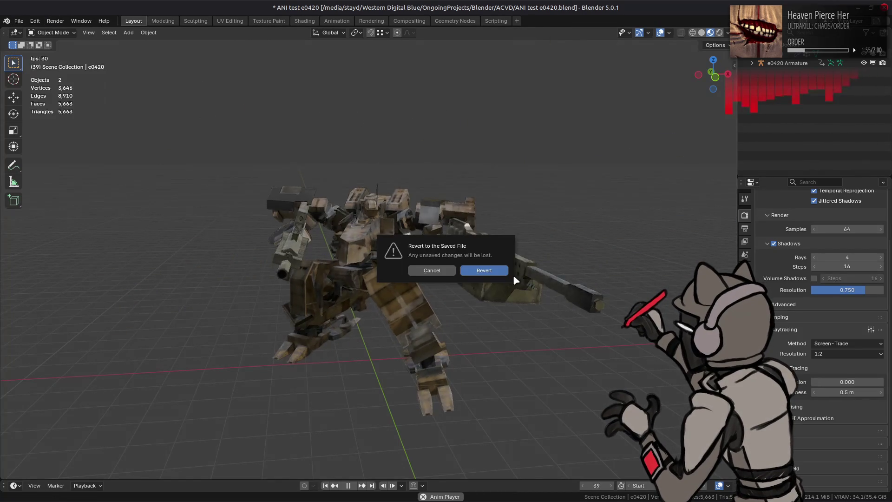
left_click(501, 274)
key("alt+Tab")
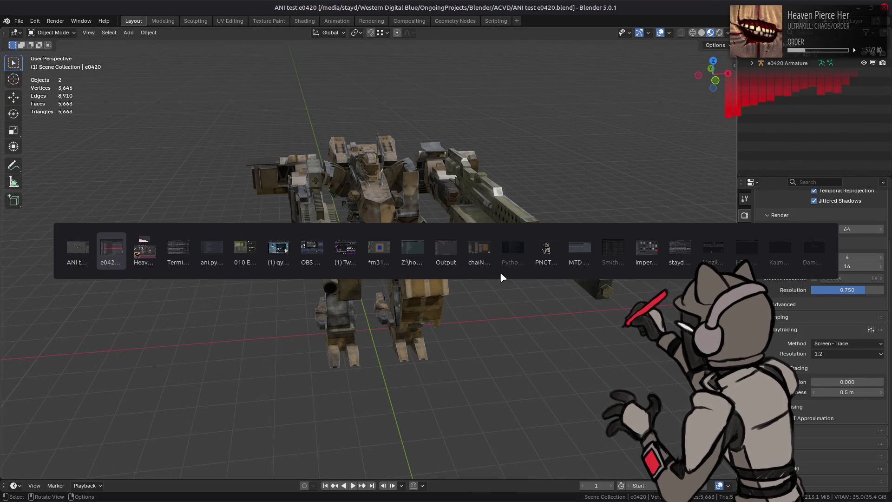